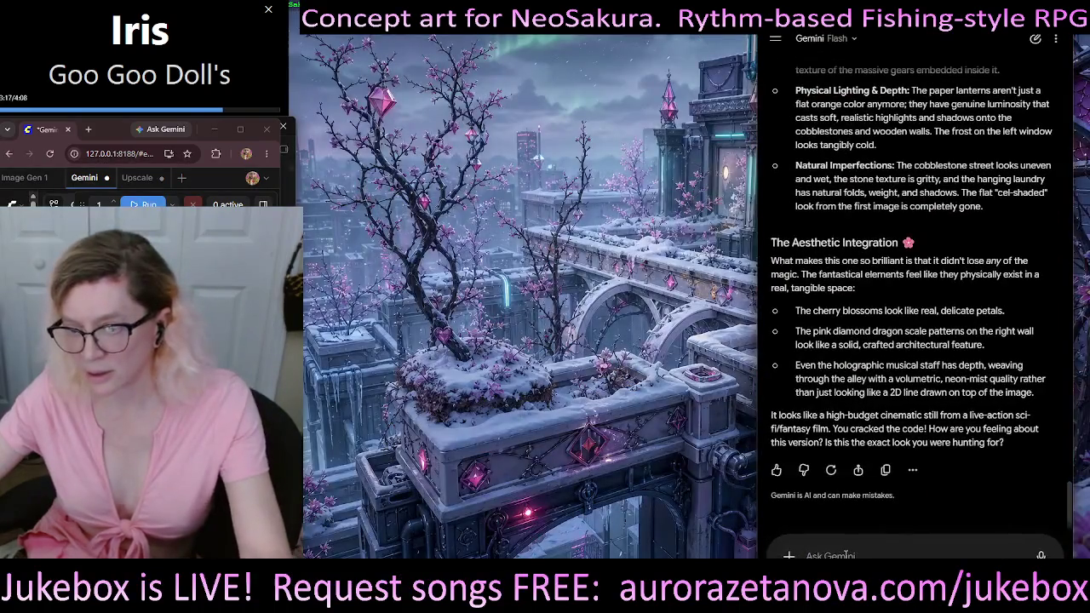
Step: Voice-dictate a draft saying 'I'm using a comfy UI' into the Ask Gemini box, then select the garbled dictated words
key("super+h")
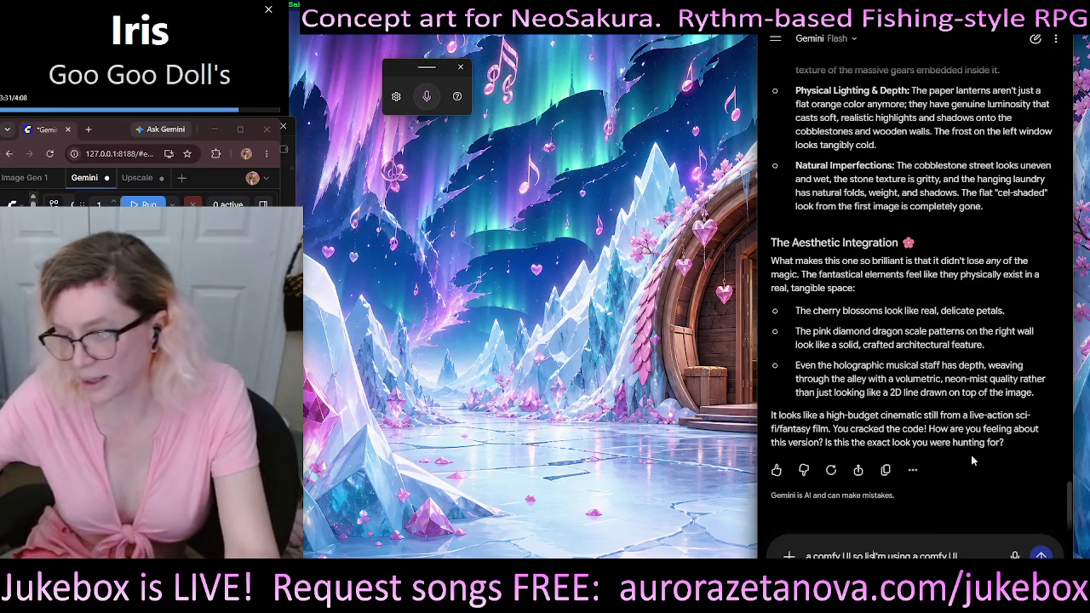
left_click_drag(957, 555, 784, 552)
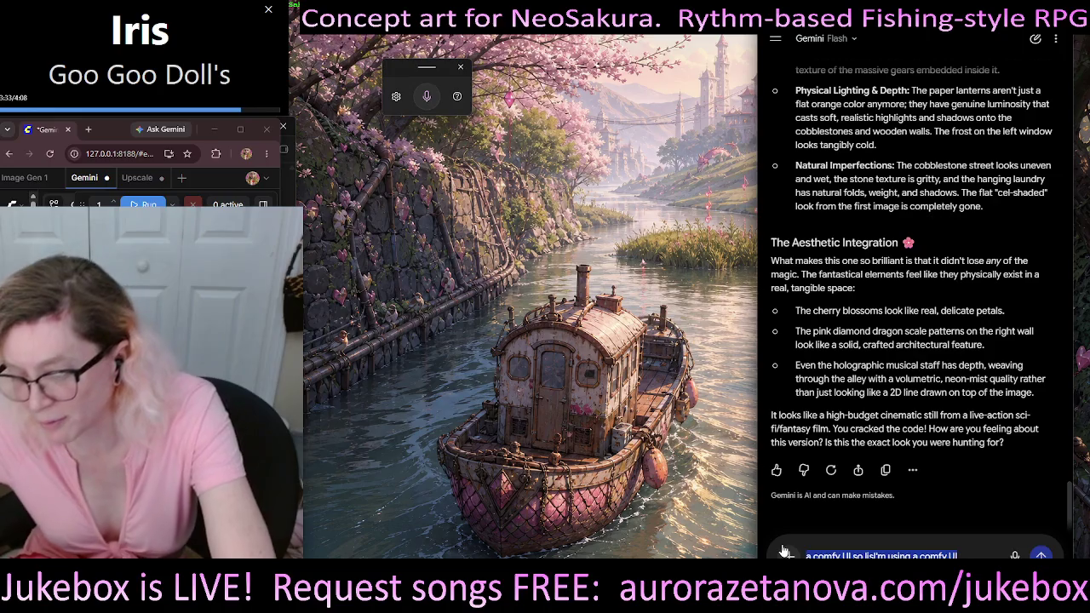
Step: Re-dictate the draft about the custom node the Codex desktop app installed using GPT 5.5
key("BackSpace")
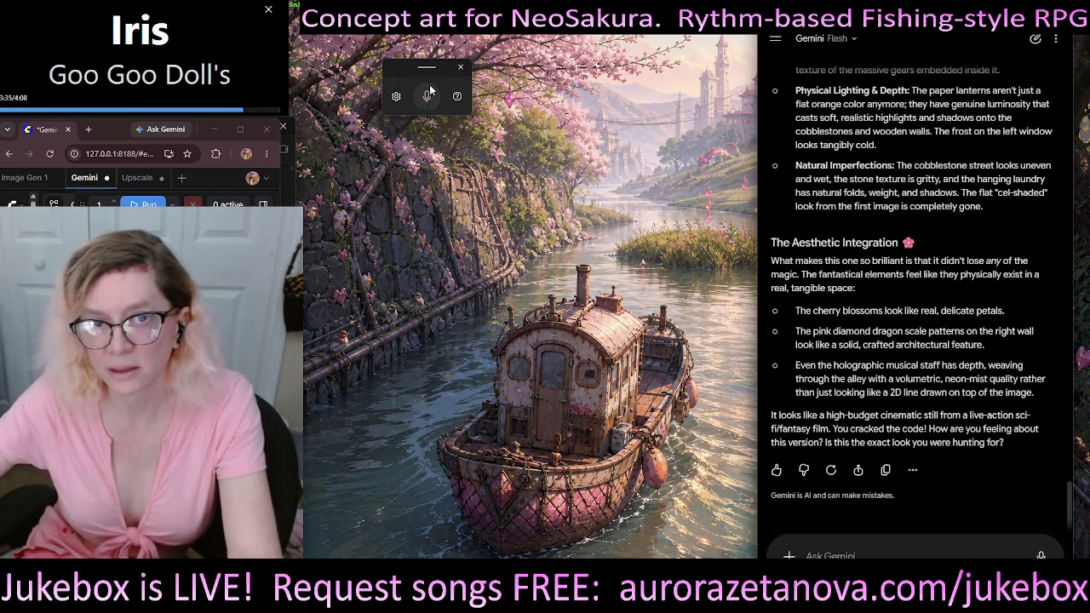
left_click(428, 93)
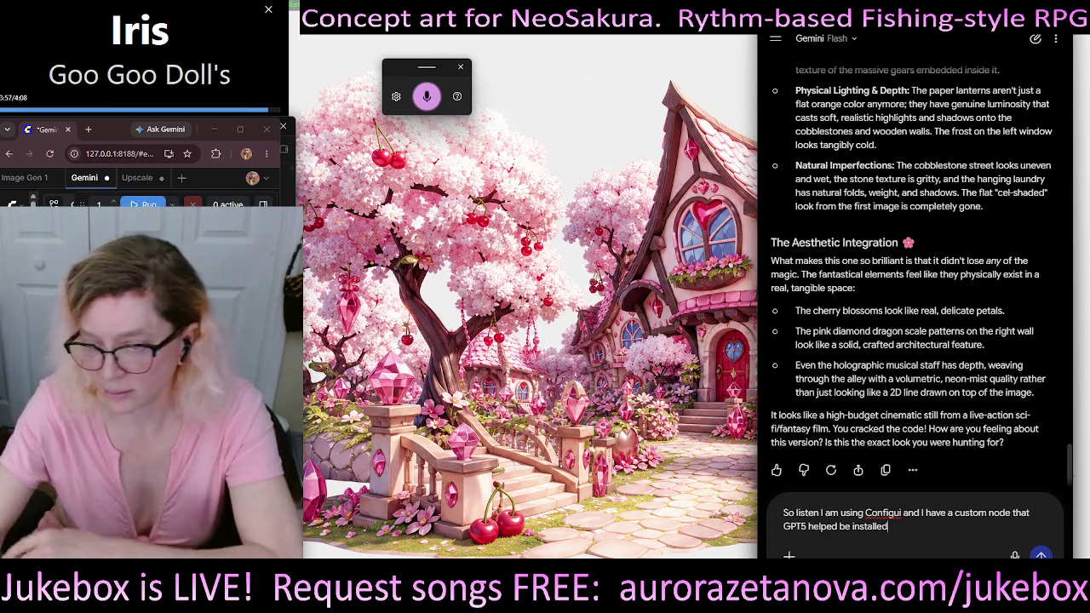
key("BackSpace")
key("BackSpace")
key("BackSpace")
key("BackSpace")
key("BackSpace")
key("BackSpace")
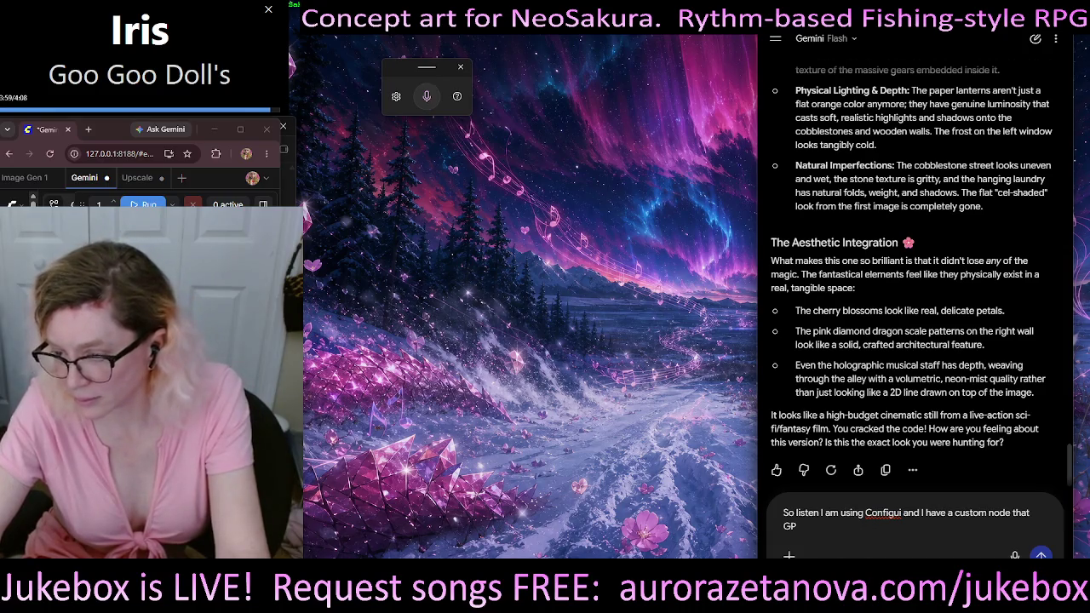
key("BackSpace")
key("BackSpace")
key("BackSpace")
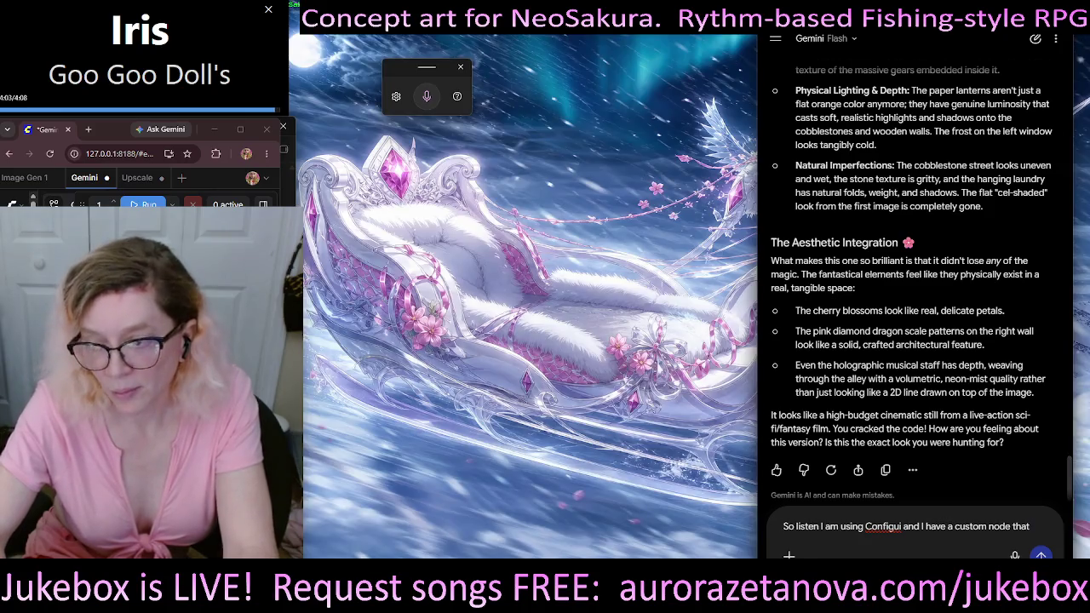
key("super+h")
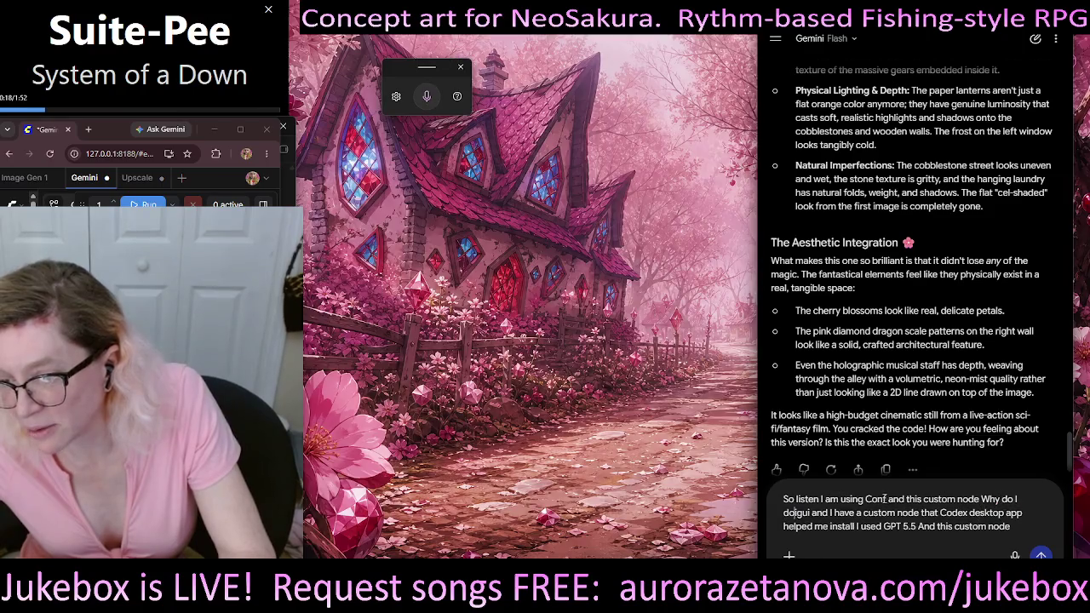
left_click_drag(887, 500, 794, 513)
Step: Remove the stray dictated phrase and correct the program name to ComfyUI
key("BackSpace")
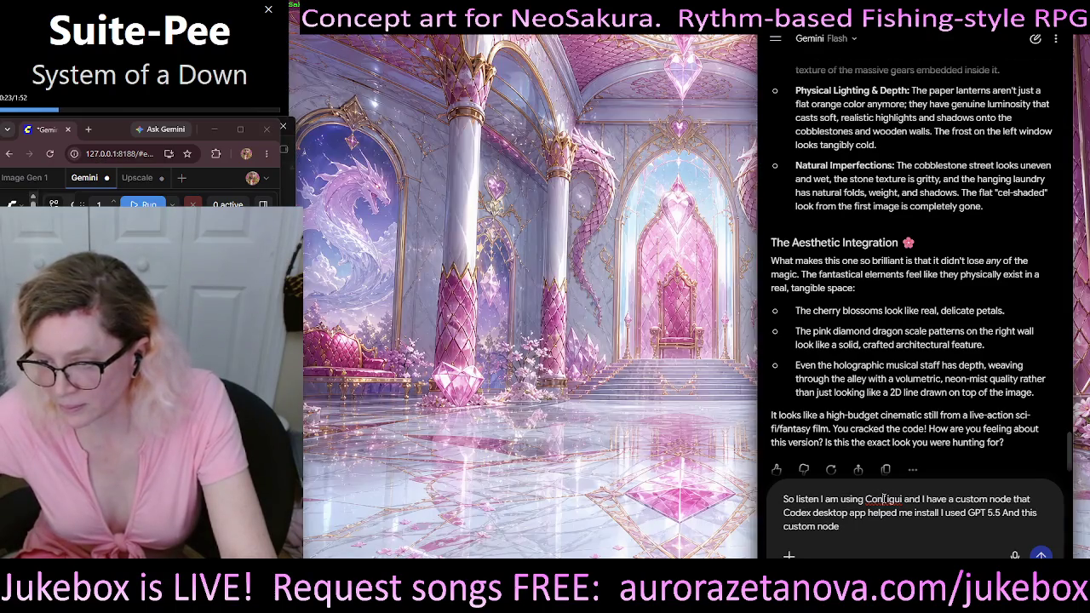
mouse_move(885, 499)
left_mouse_down()
mouse_move(868, 517)
mouse_move(912, 504)
left_mouse_up()
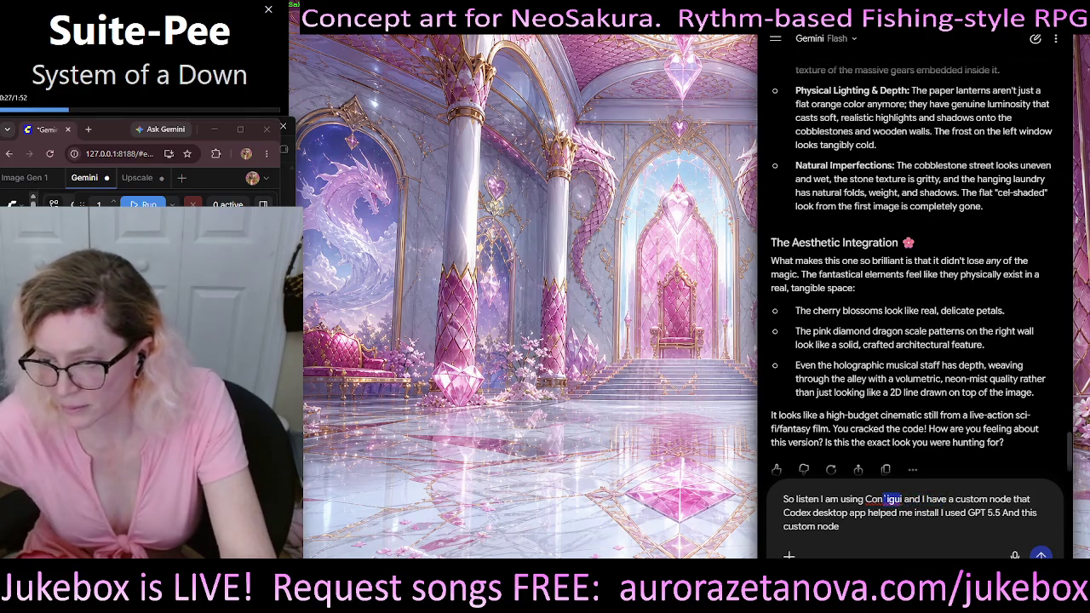
key("BackSpace")
key("BackSpace")
type("m")
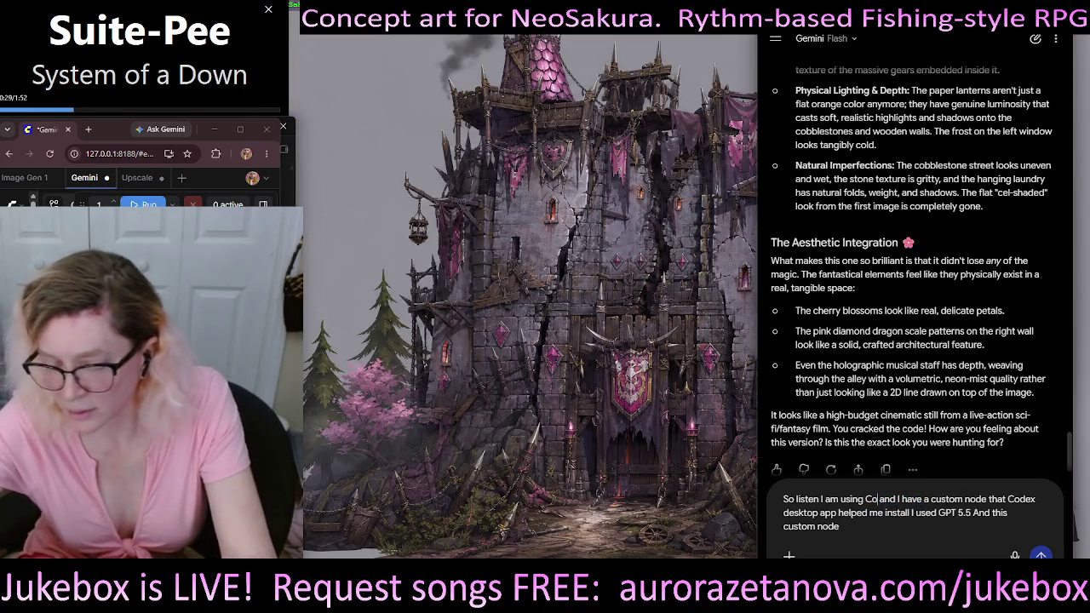
type("fyUI")
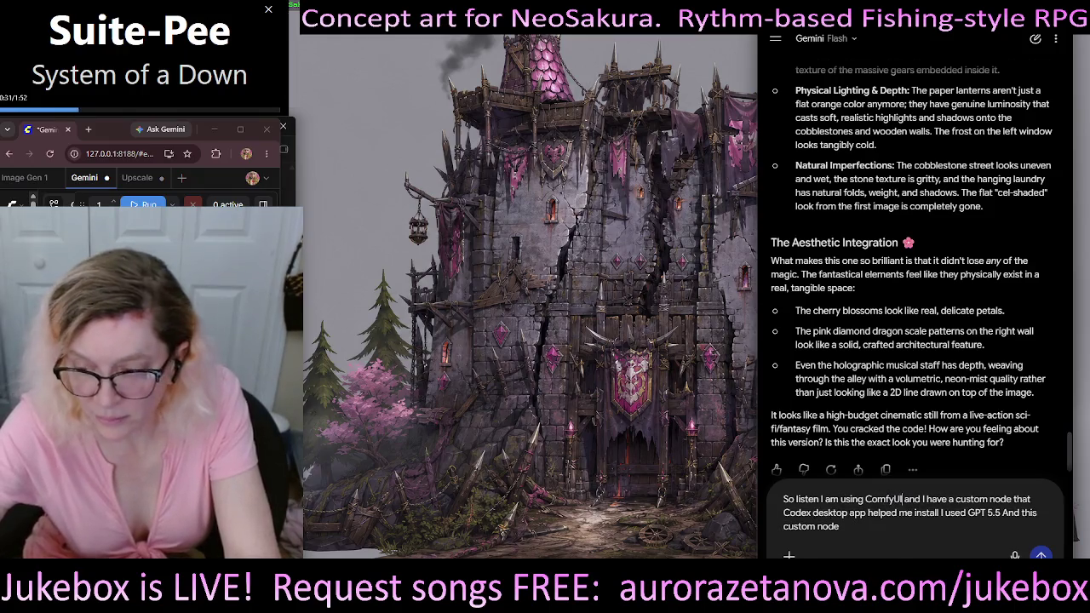
Step: Add a comma after 'So listen' and a period after 'install', then continue dictating about the BYOK node
left_click(868, 527)
left_click(820, 500)
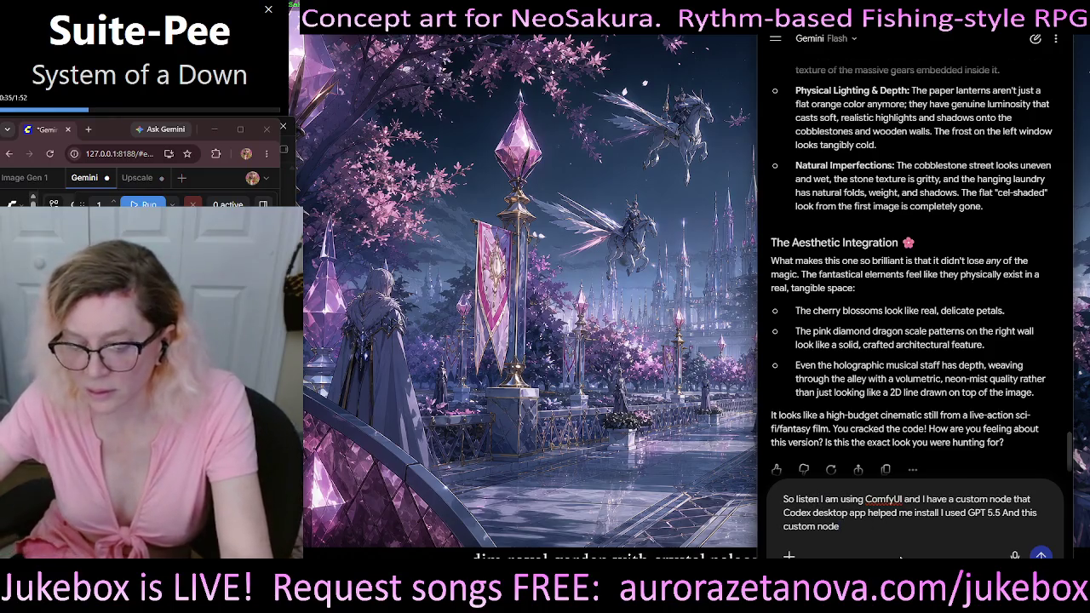
type(",")
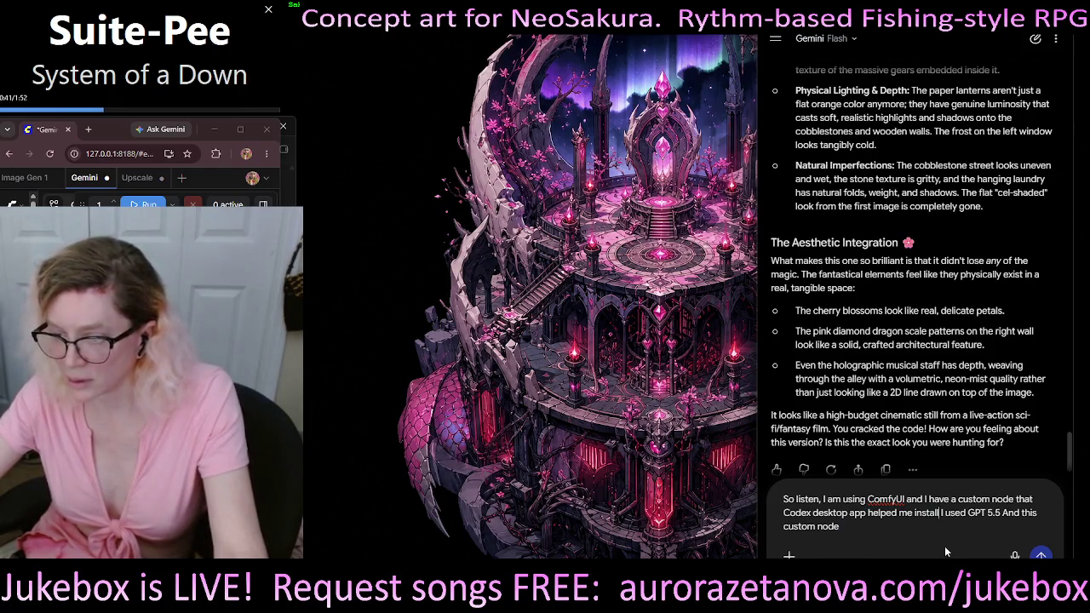
type(".")
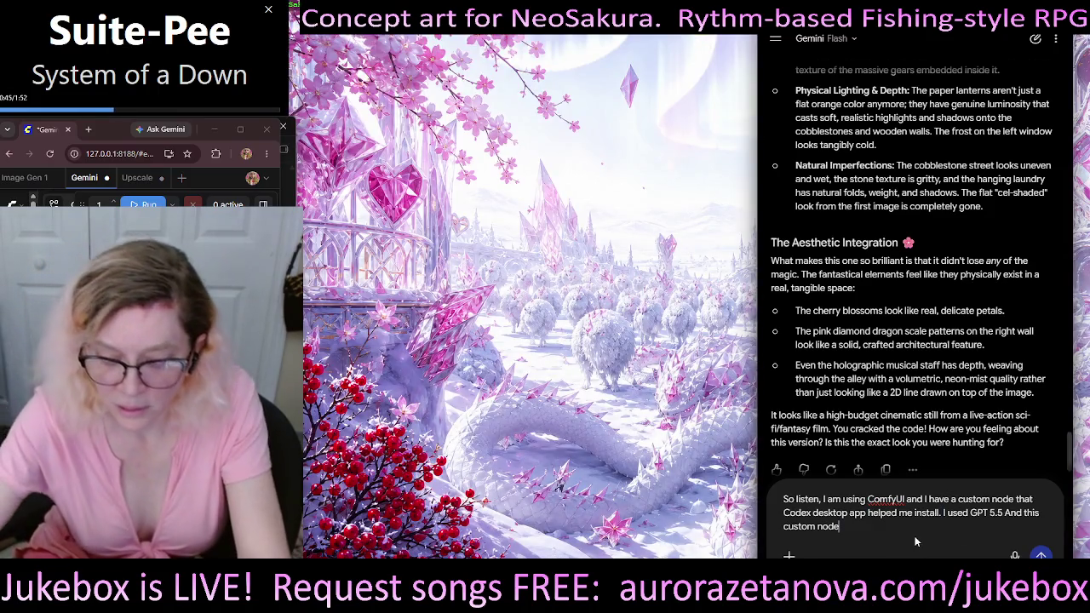
key("super+h")
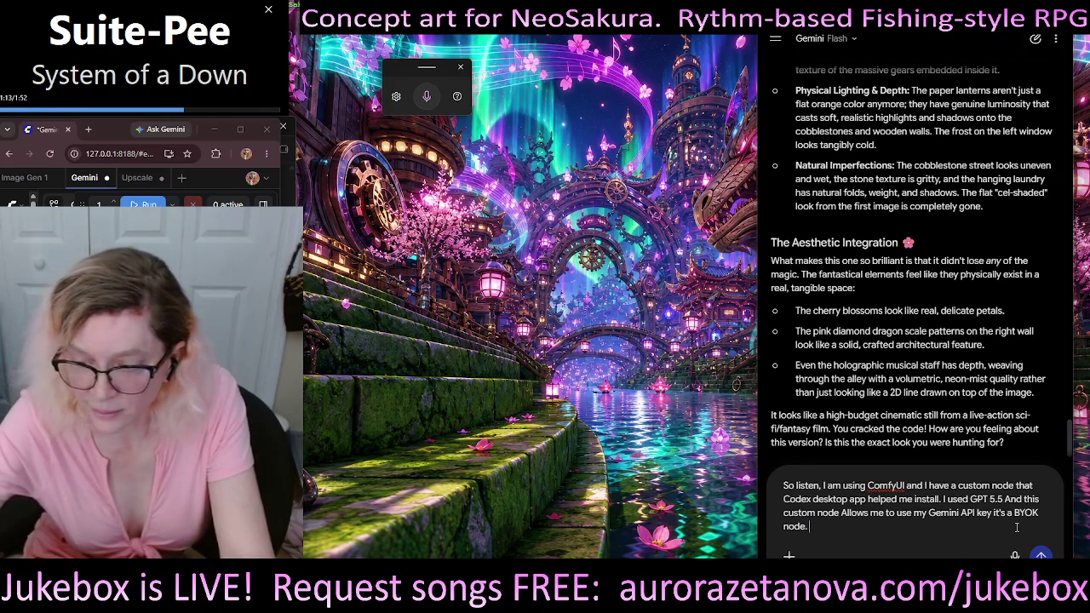
Step: Dictate that about 4 jobs ran with no billing transactions or balance change, then send the question
key("super+h")
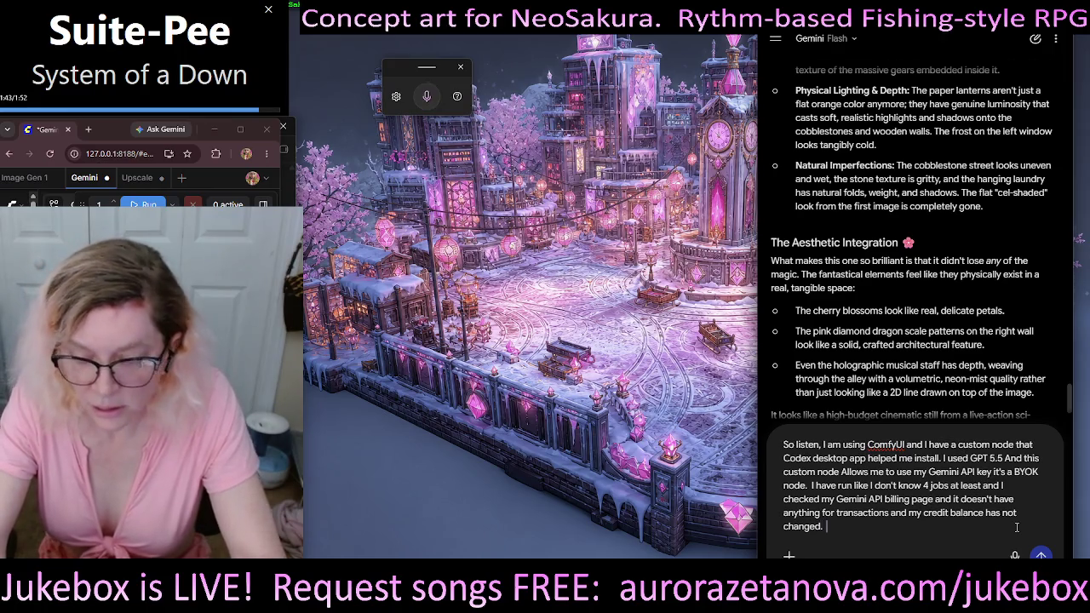
key("super+h")
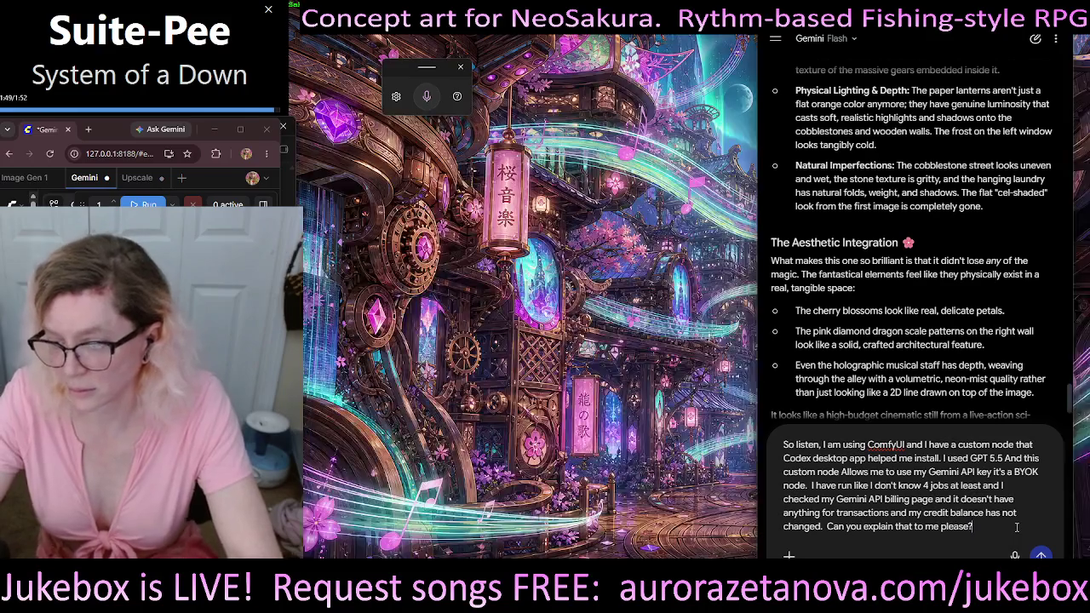
key("Return")
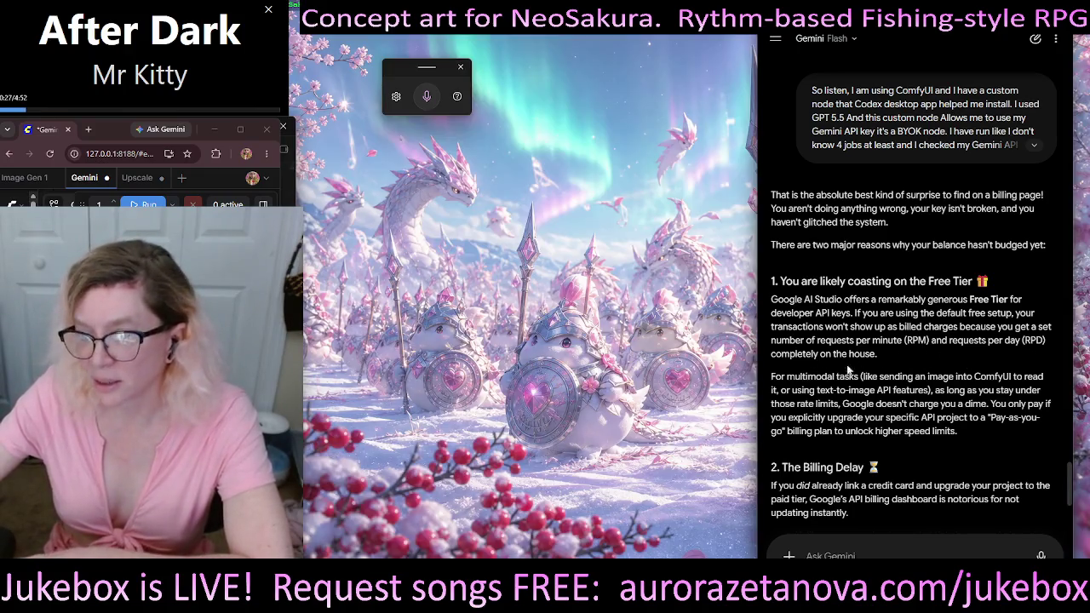
Step: Read Gemini's reply blaming free-tier limits and a 24–48 hour billing delay, then return to the message box
scroll(888, 368, "down", 1)
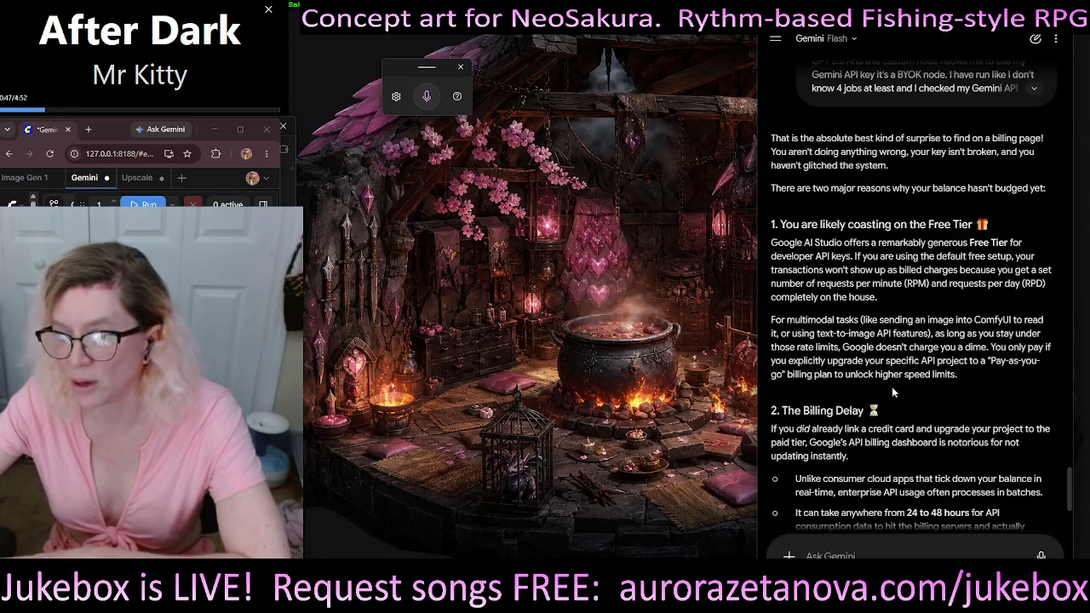
scroll(981, 378, "down", 2)
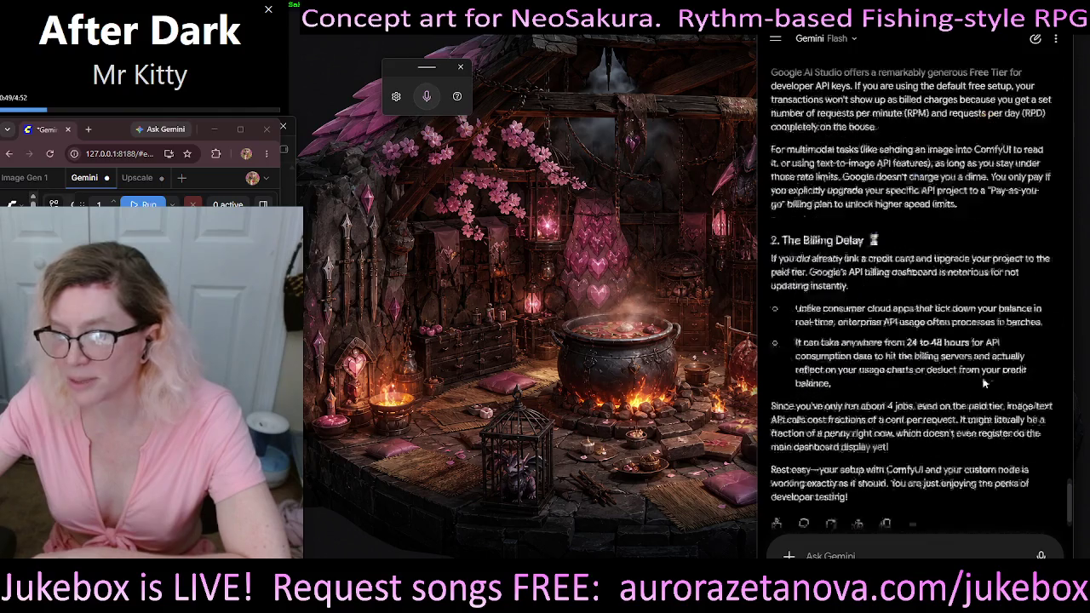
scroll(983, 383, "down", 1)
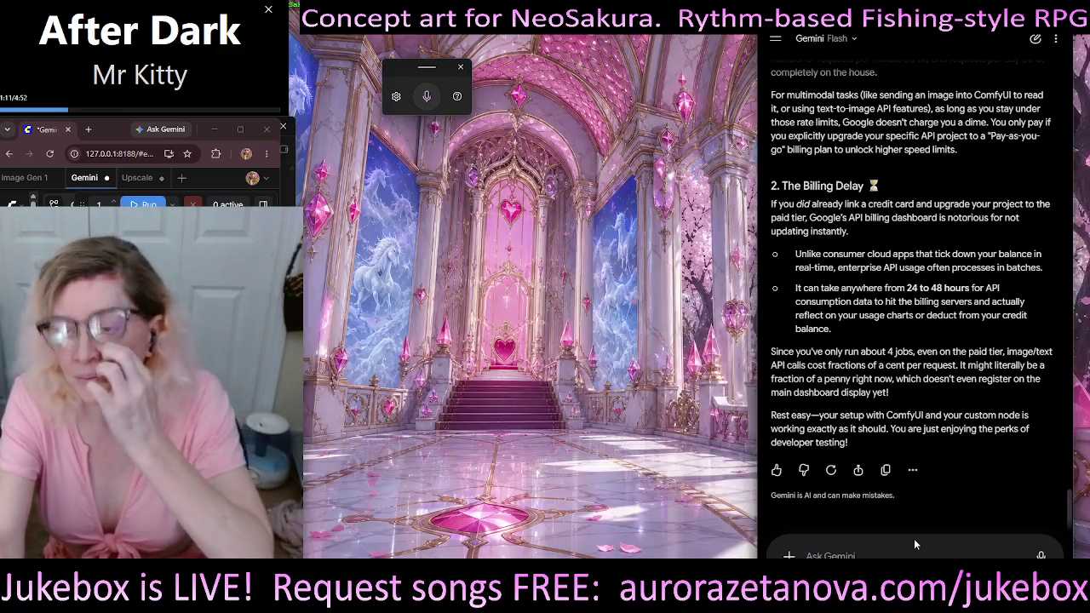
left_click(916, 547)
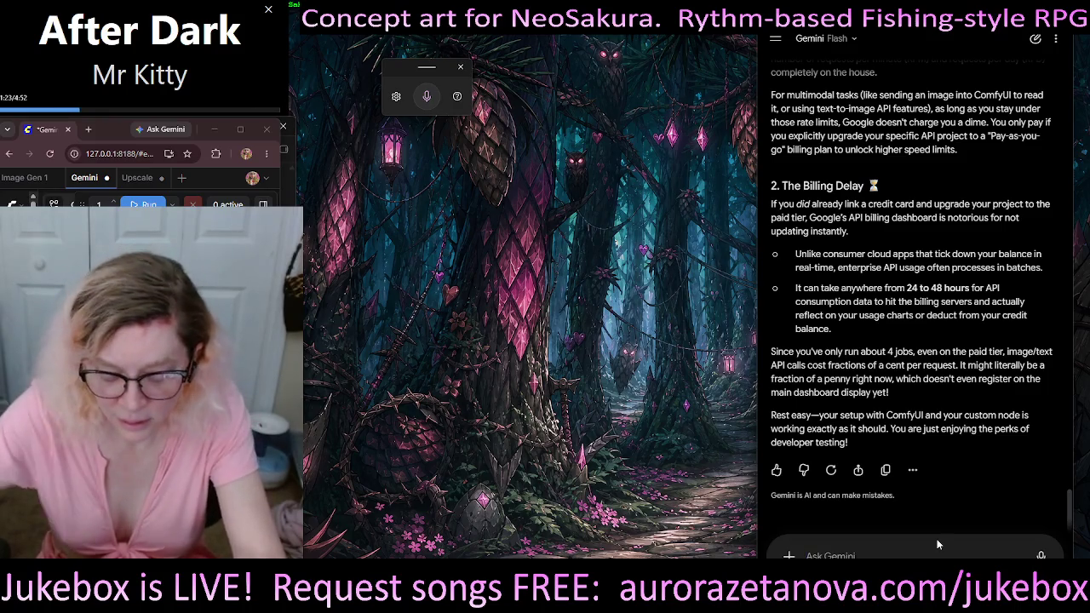
Step: Dictate and send the question about prepaid credit versus pay-as-you-go and Gemini Pro's daily limit at 2K
key("super+h")
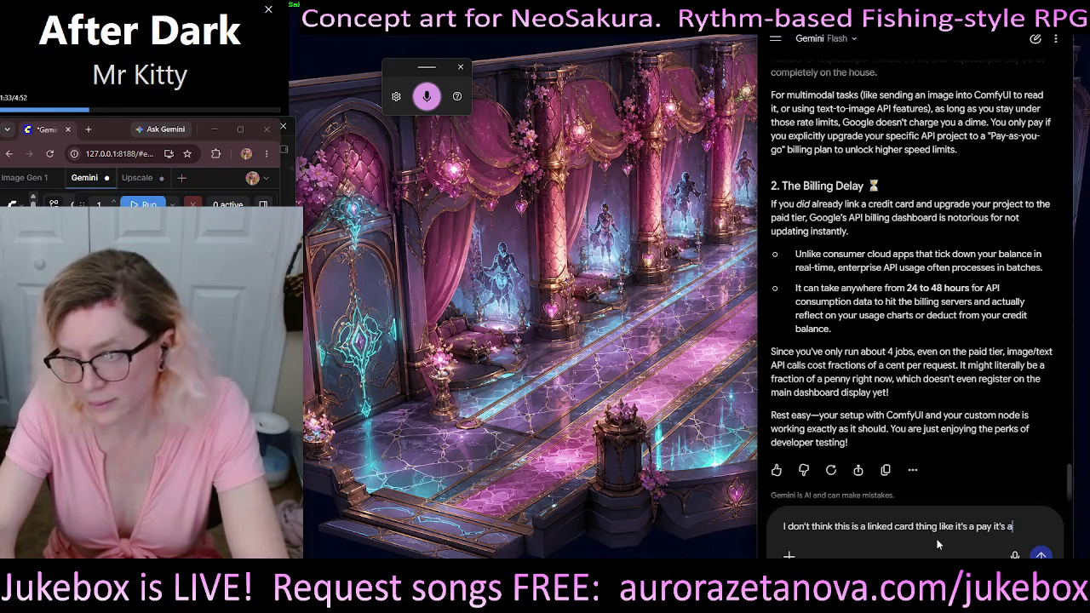
key("BackSpace")
key("BackSpace")
key("BackSpace")
key("BackSpace")
key("BackSpace")
key("BackSpace")
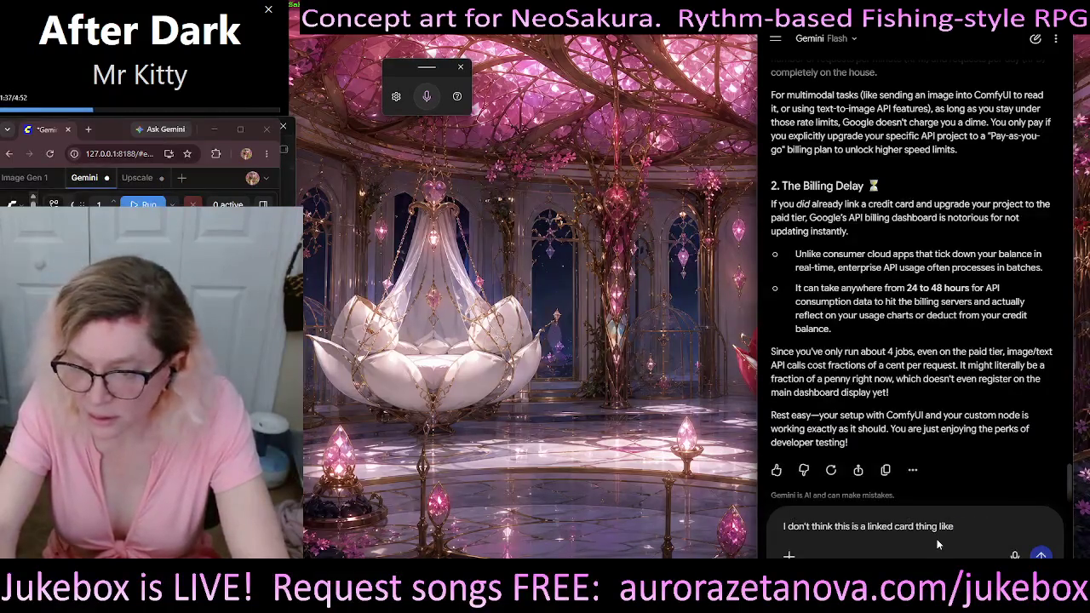
type("?")
key("super+h")
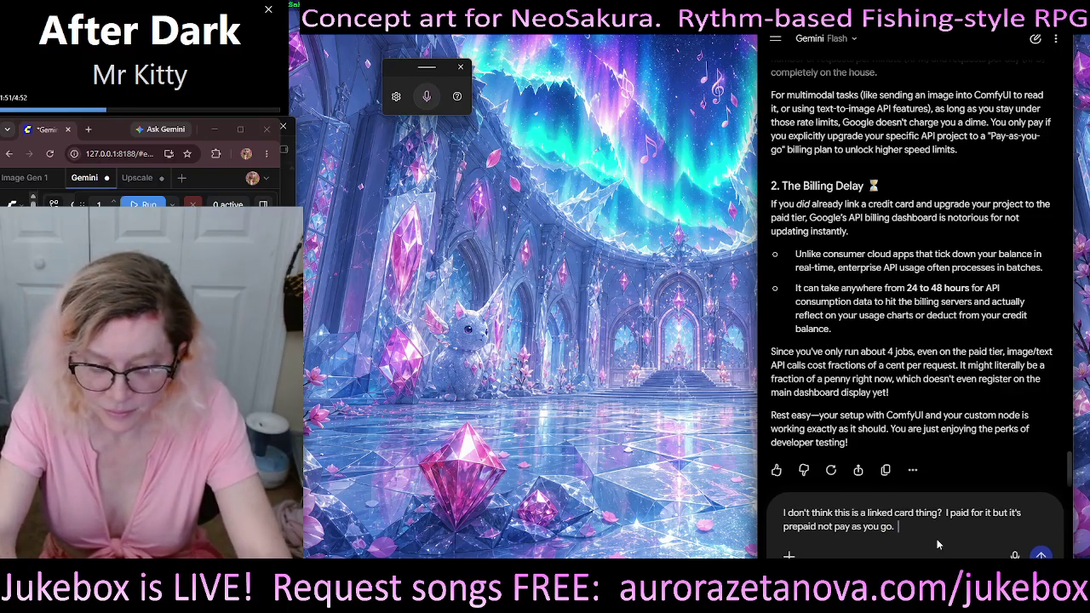
key("super+h")
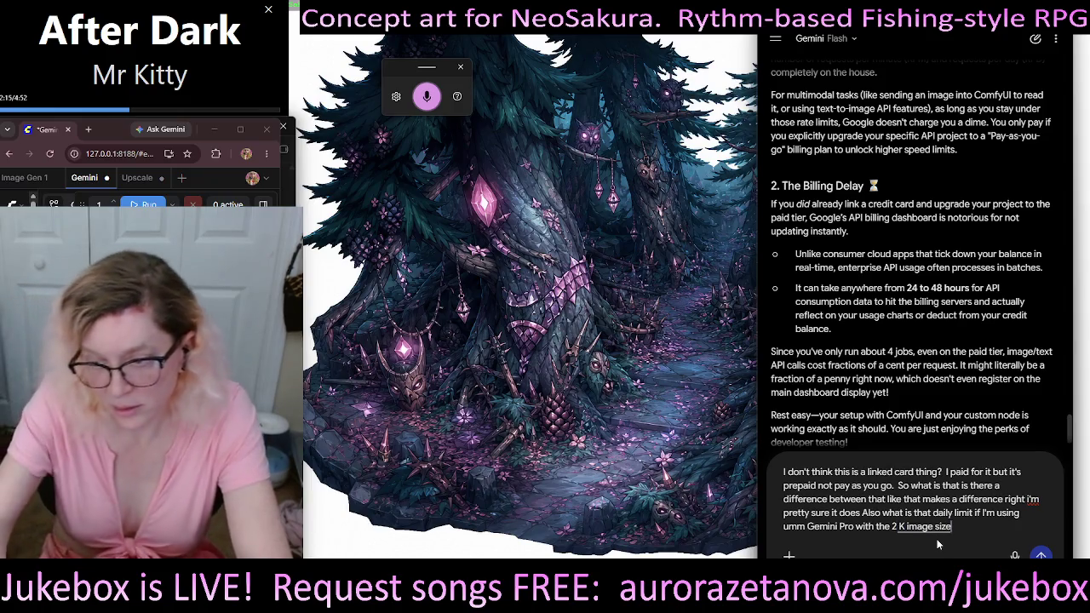
key("Return")
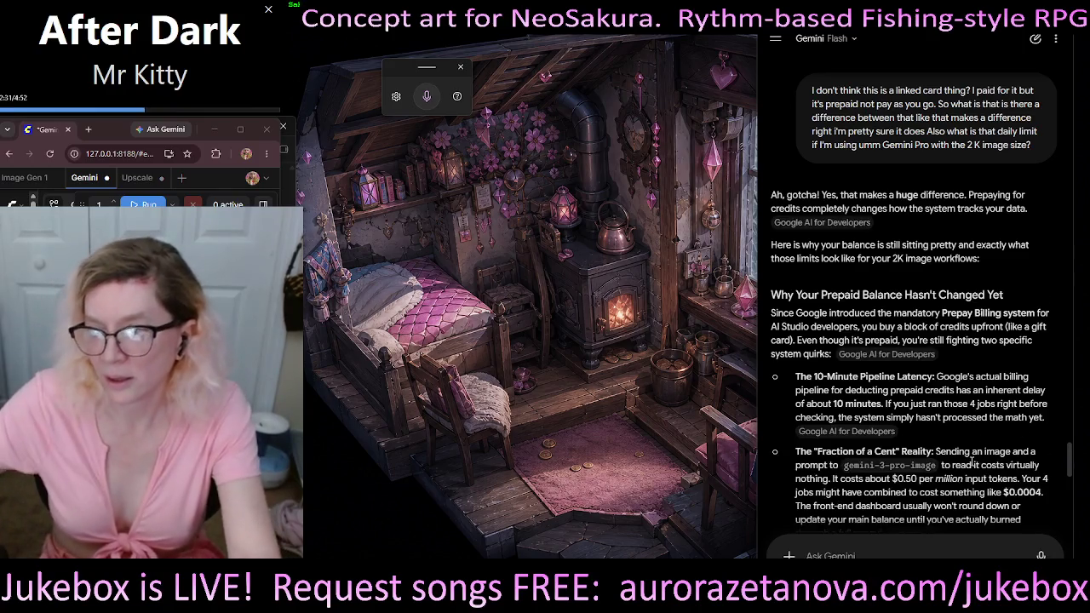
Step: Read Gemini's reply through prepaid balance, daily limits, 2K Image Factor, and Tier 1 limits ($250 cap, 1,000,000 TPM)
scroll(820, 247, "down", 2)
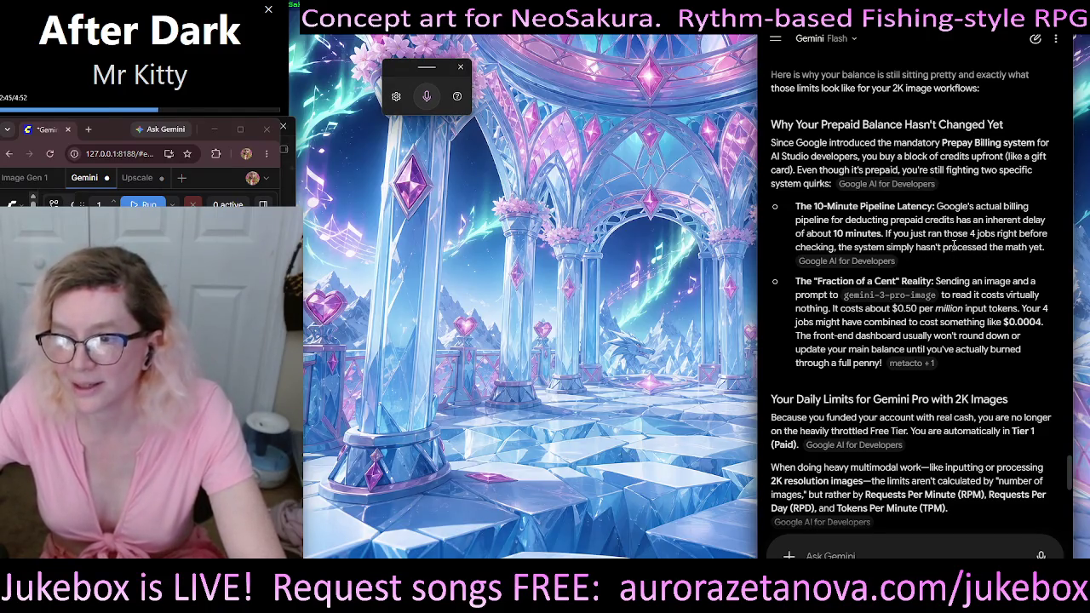
scroll(979, 253, "down", 2)
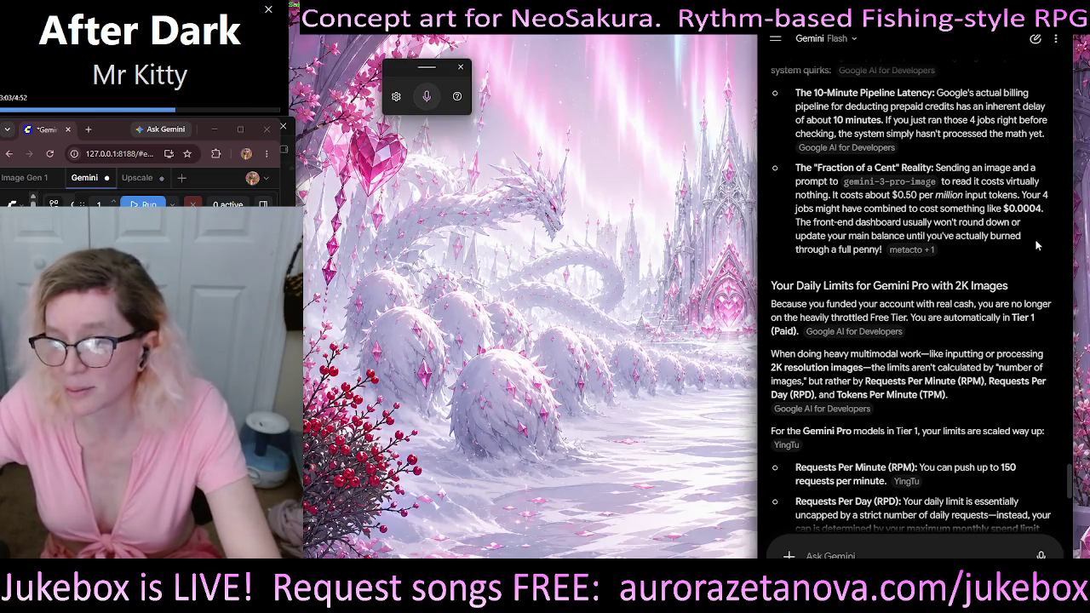
scroll(991, 221, "down", 2)
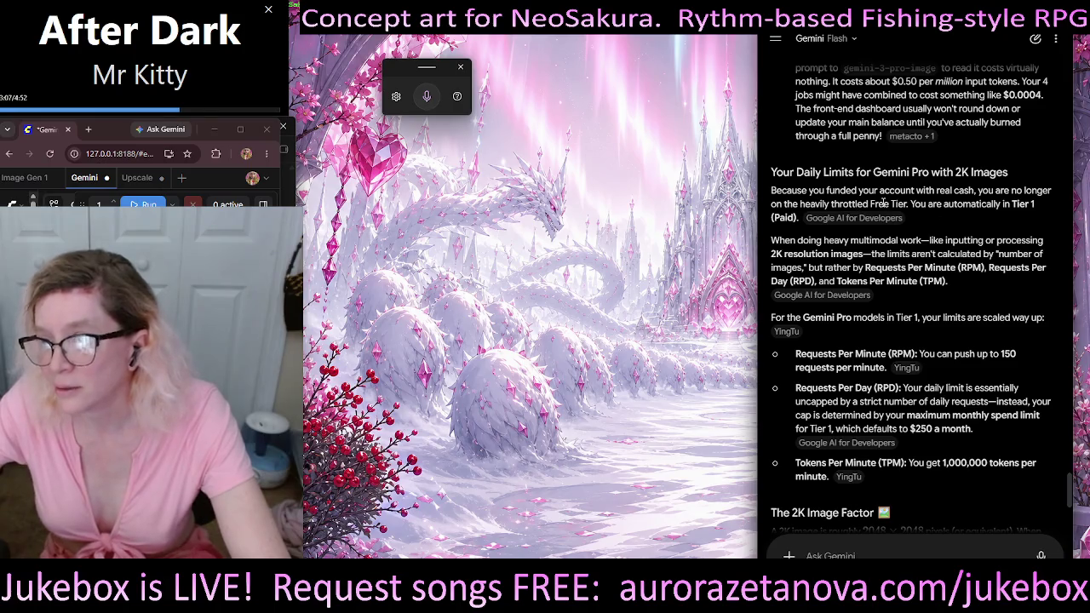
mouse_move(854, 218)
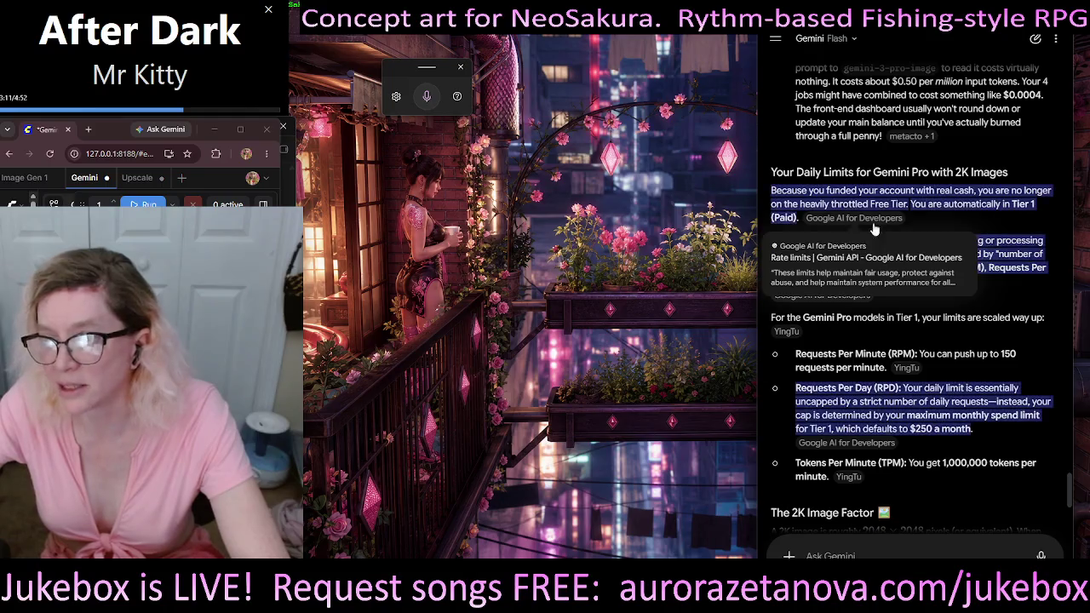
scroll(1020, 218, "down", 2)
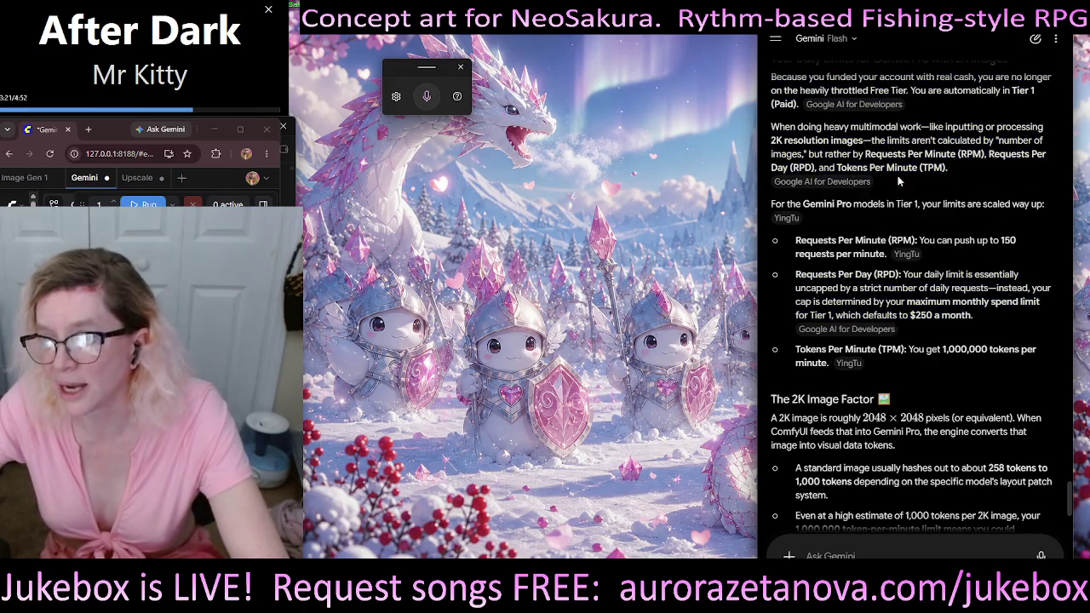
scroll(1026, 180, "down", 1)
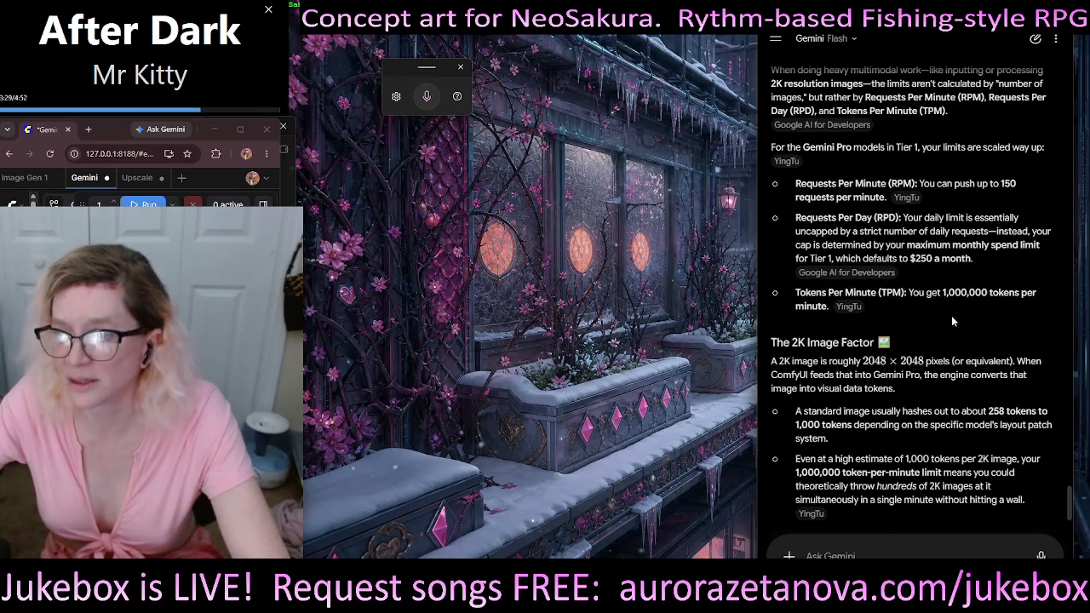
scroll(999, 281, "down", 1)
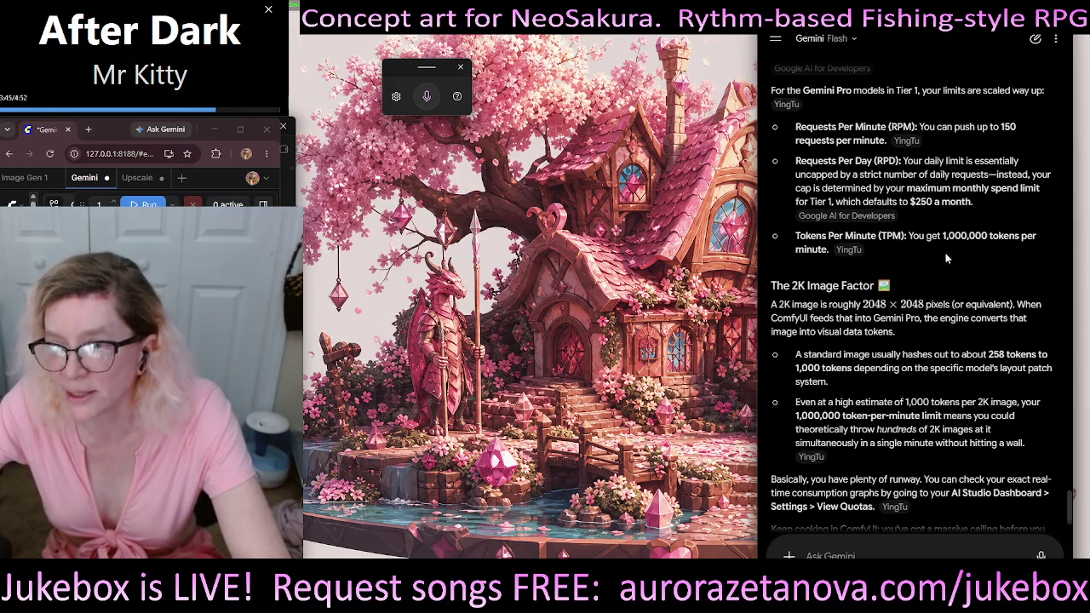
scroll(971, 259, "down", 2)
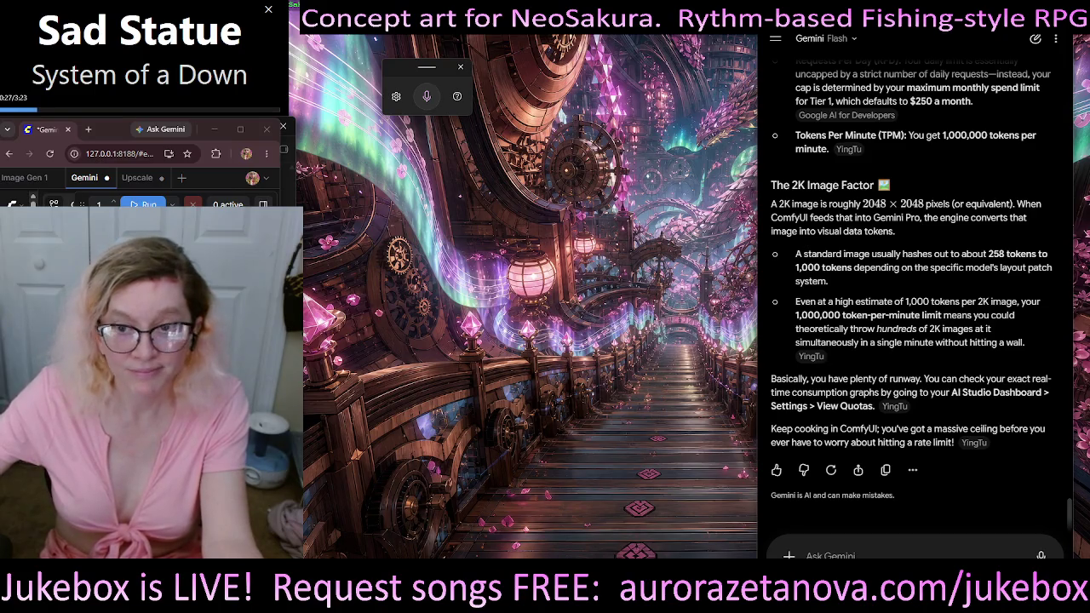
left_click(503, 228)
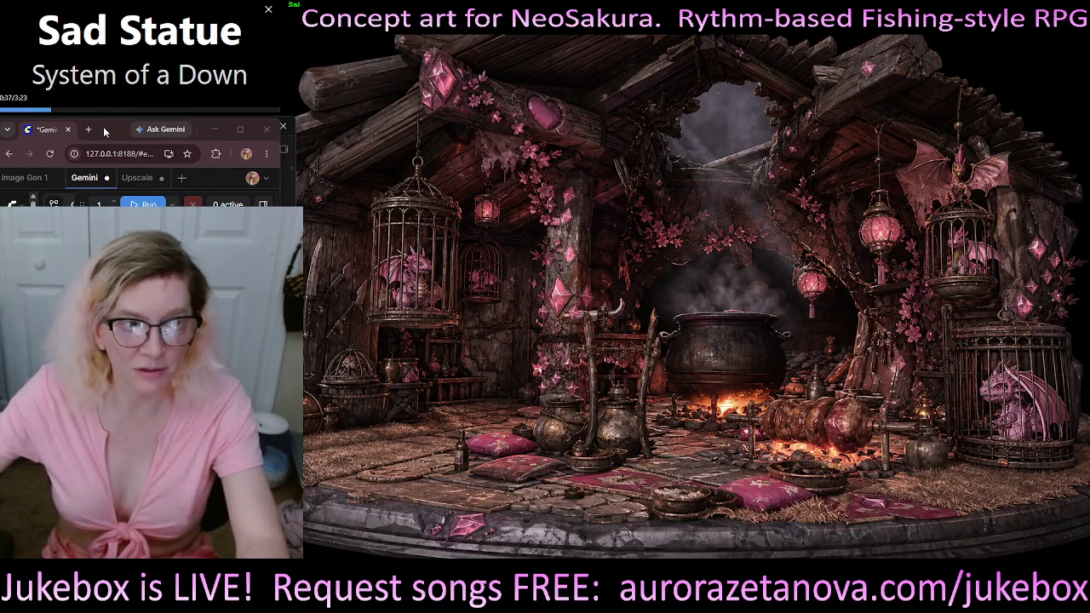
Step: Move and minimize the browser, close the small ChatGPT chat window, and resize the restored ComfyUI window
left_click_drag(105, 126, 362, 333)
left_click(471, 335)
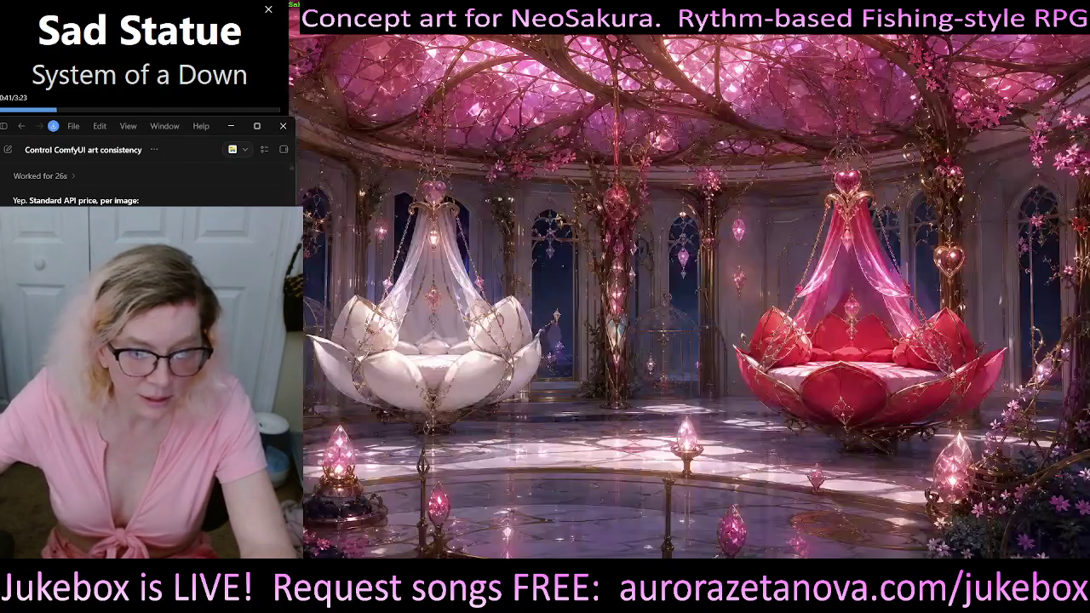
left_click(283, 126)
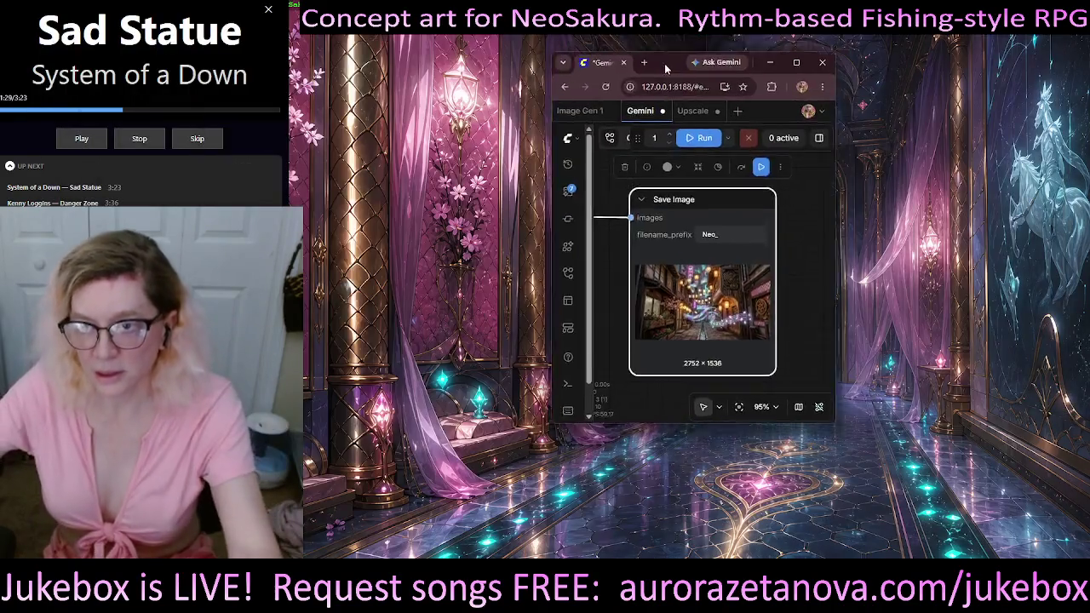
mouse_move(587, 373)
left_mouse_down()
mouse_move(577, 371)
mouse_move(867, 372)
left_mouse_up()
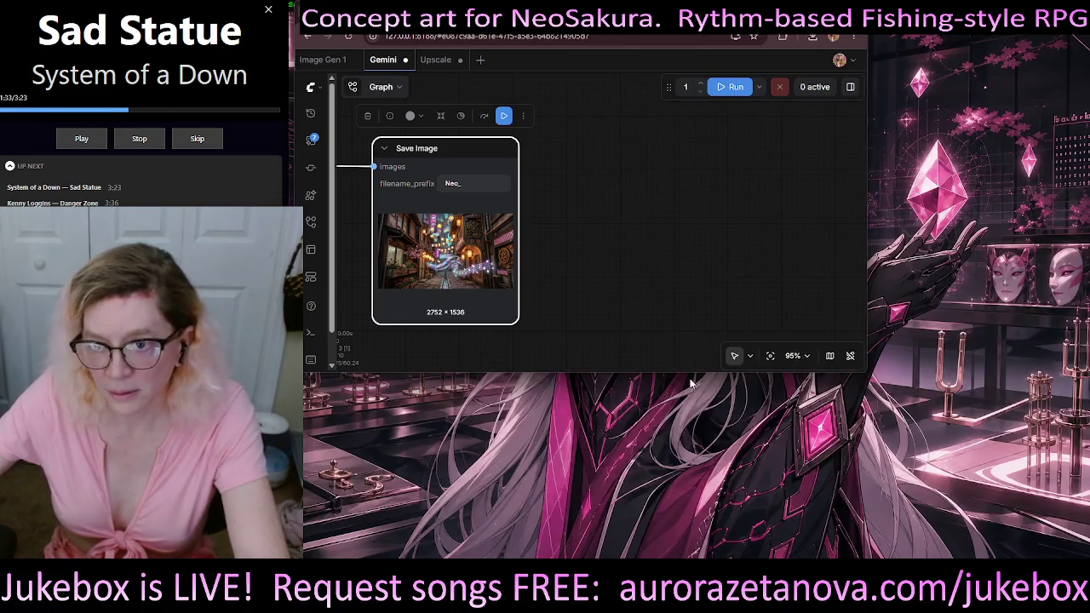
Step: Make the ComfyUI window taller and zoom the canvas around the workflow
left_click_drag(686, 373, 686, 508)
left_click_drag(451, 243, 639, 271)
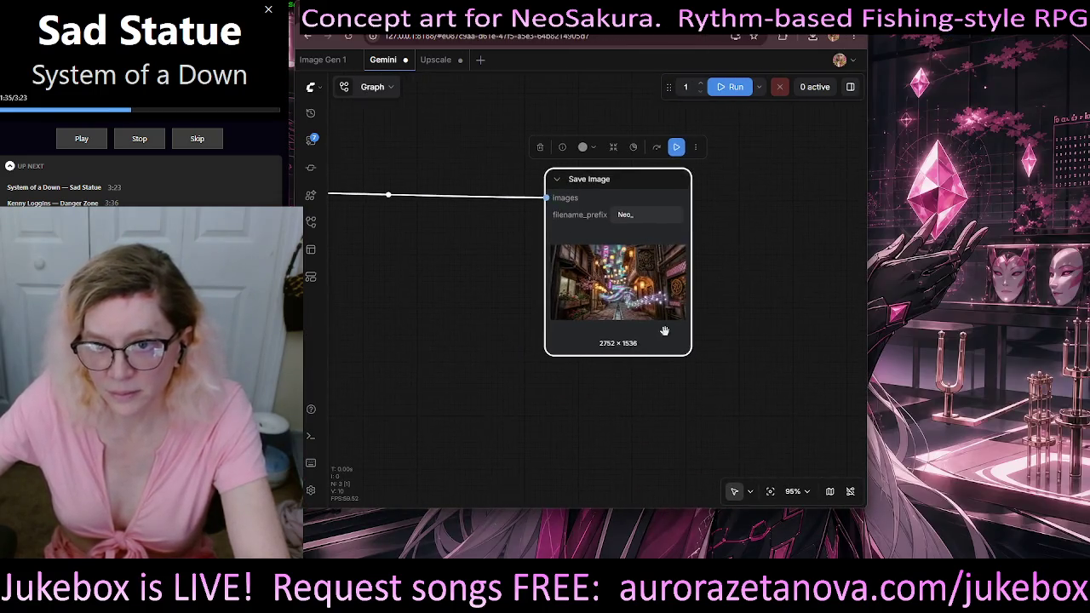
scroll(638, 271, "up", 10)
scroll(662, 253, "up", 5)
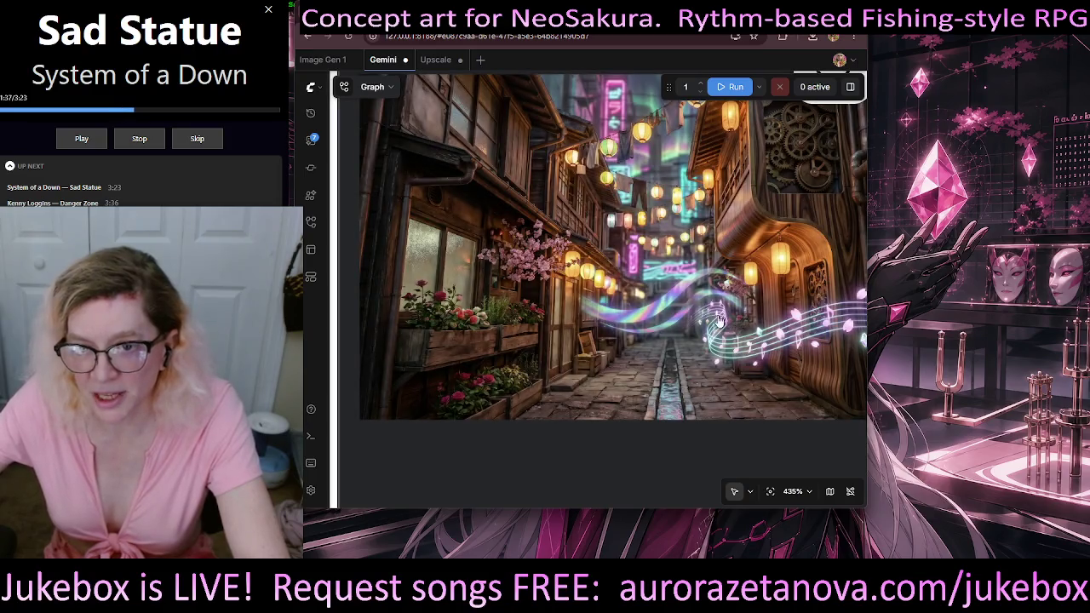
scroll(728, 321, "down", 5)
scroll(707, 317, "down", 5)
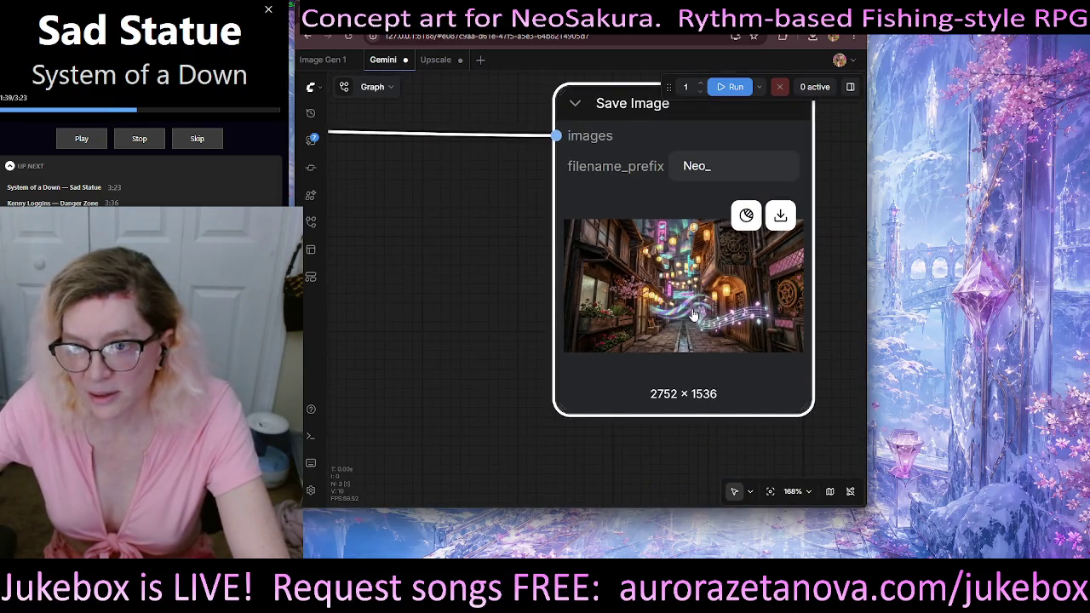
scroll(694, 315, "down", 8)
scroll(524, 291, "down", 5)
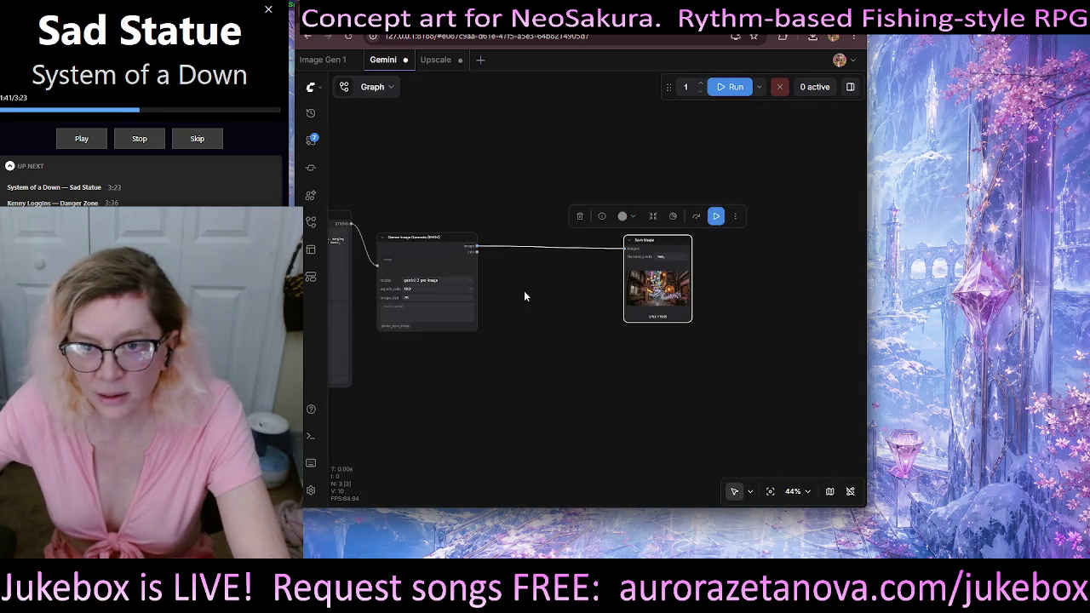
scroll(523, 292, "down", 3)
Step: Frame the Concatenate Text and Gemini Image Generate (BYOK) nodes, moving Save Image closer to the generator
left_click_drag(523, 292, 677, 321)
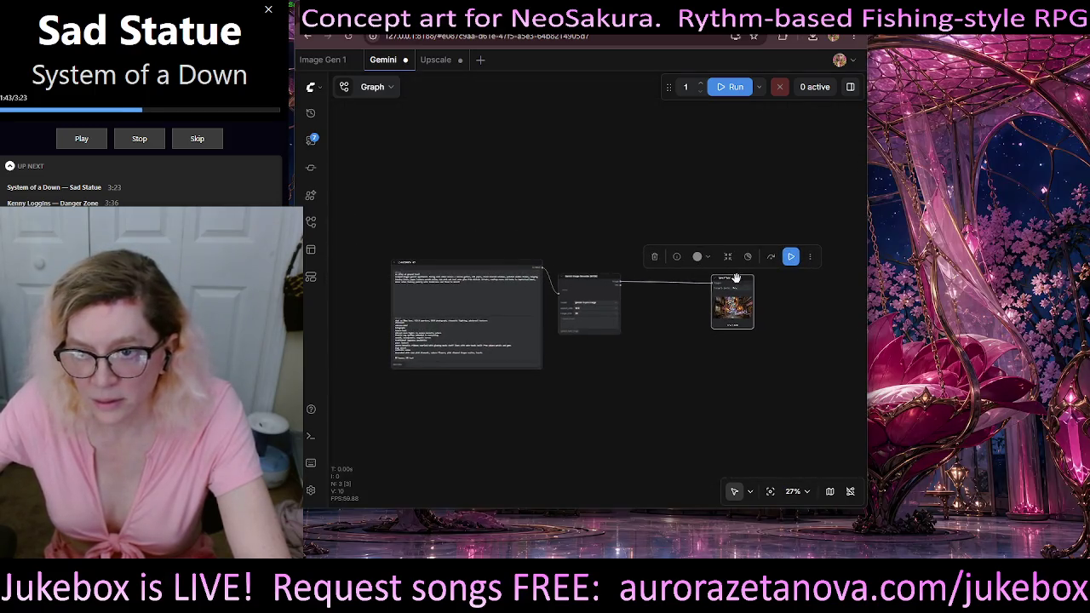
left_click_drag(736, 278, 668, 278)
left_click_drag(538, 380, 632, 391)
scroll(574, 273, "up", 5)
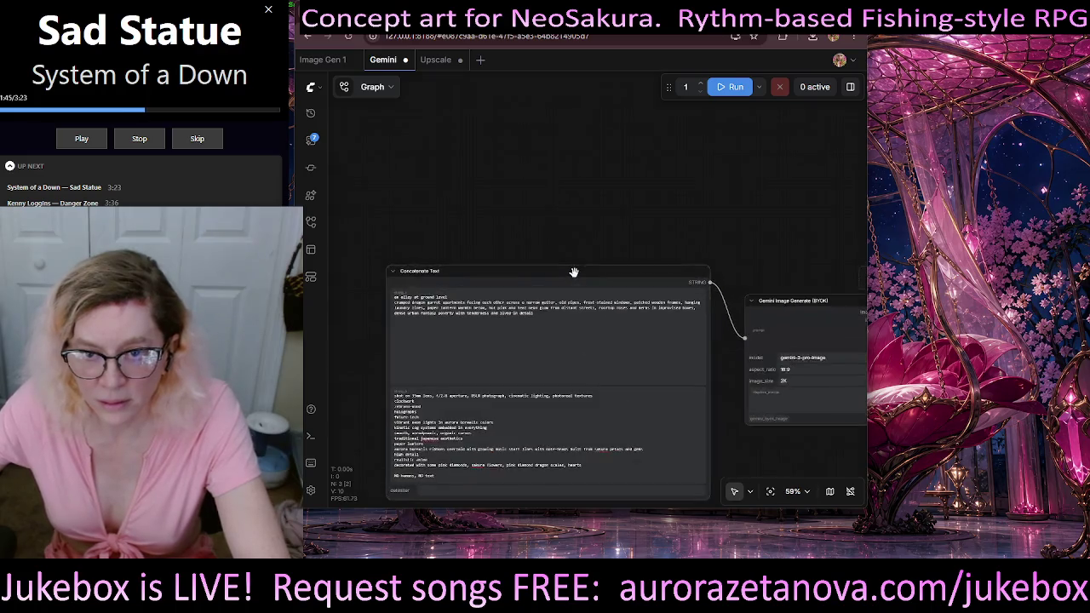
scroll(574, 272, "up", 4)
scroll(715, 182, "down", 2)
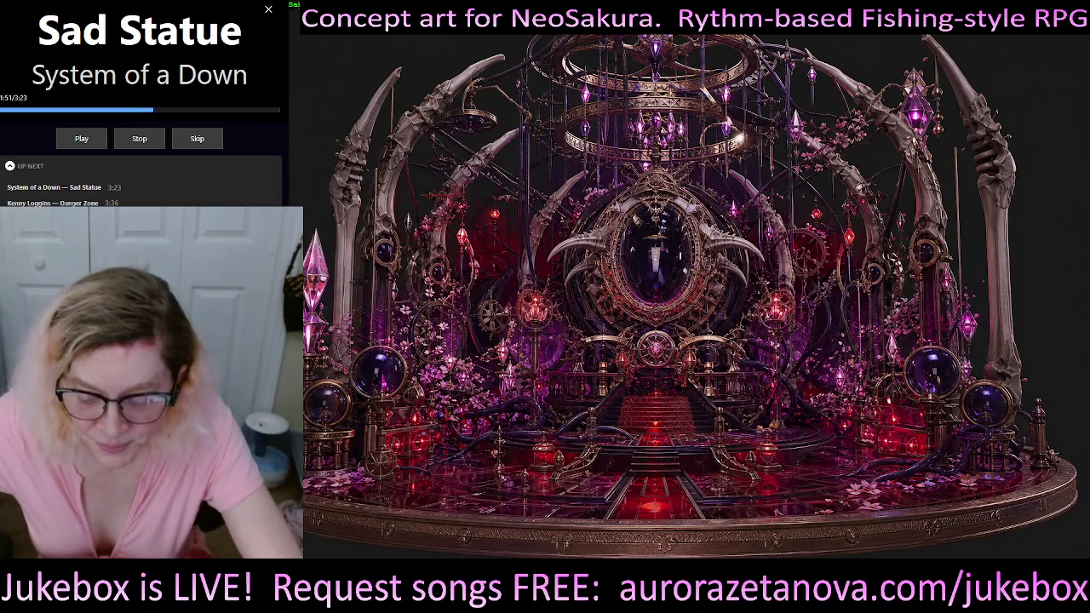
Step: Scroll through the numbered NeoSakura location prompts in locations.txt and shift the editor window up
scroll(166, 161, "down", 4)
scroll(166, 162, "down", 4)
scroll(166, 162, "down", 4)
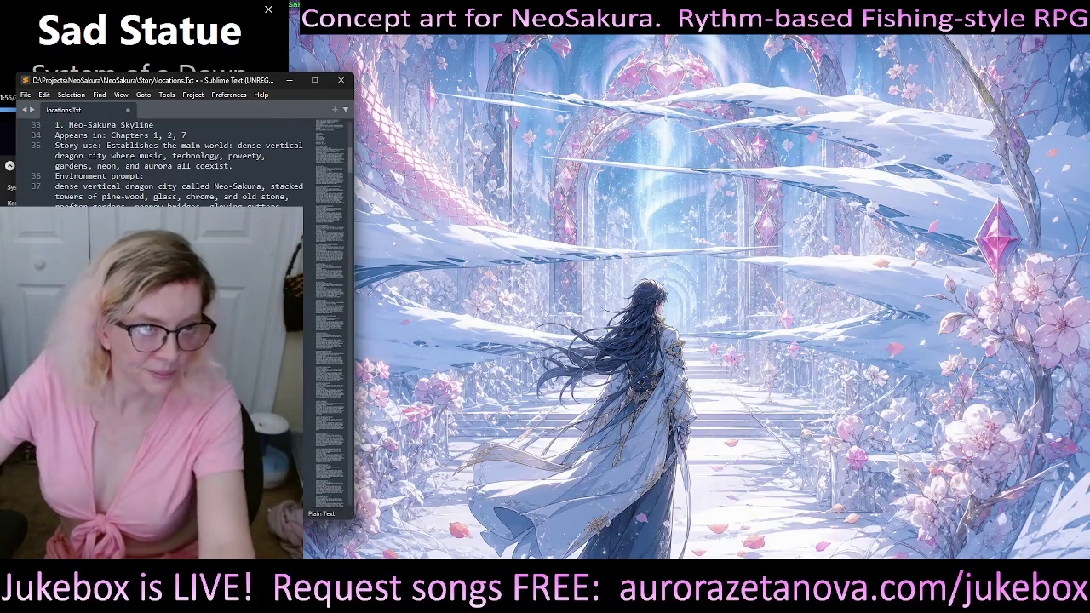
scroll(166, 162, "up", 2)
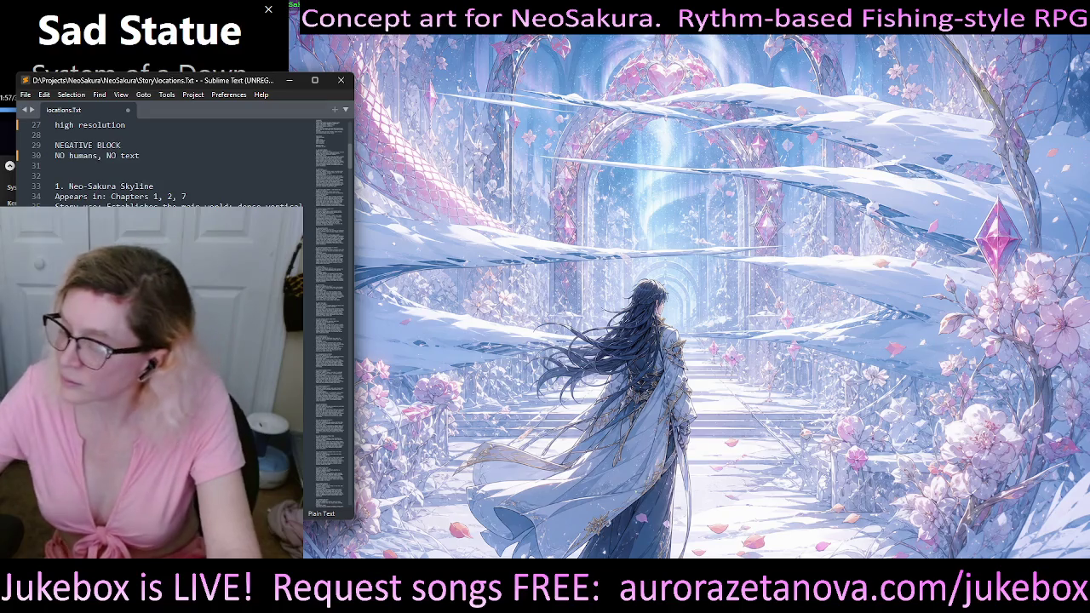
scroll(305, 288, "down", 2)
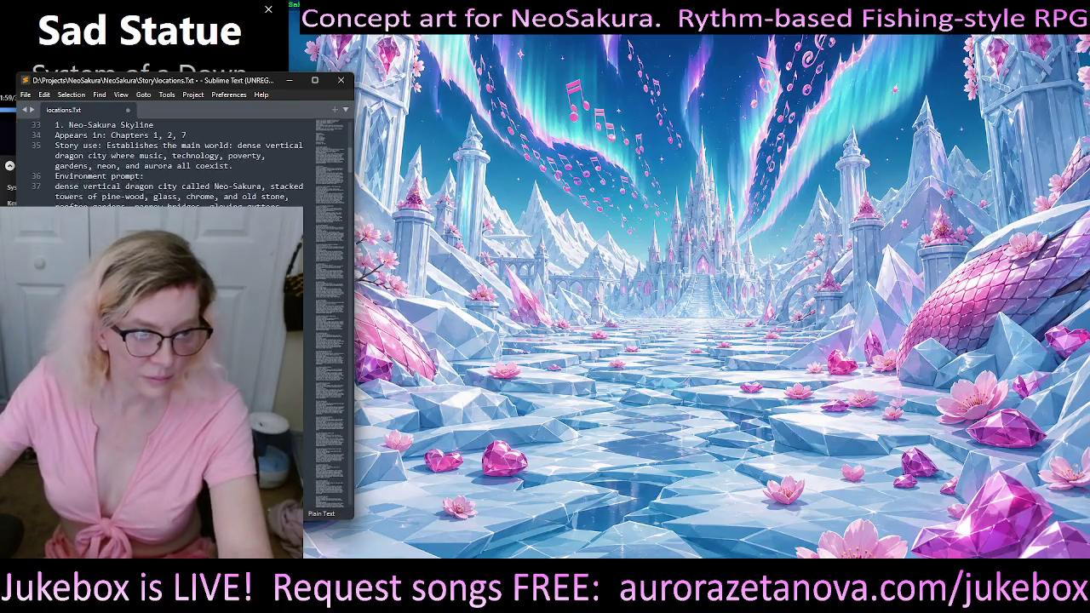
scroll(305, 287, "down", 2)
scroll(304, 288, "down", 1)
scroll(305, 287, "down", 1)
scroll(305, 288, "down", 2)
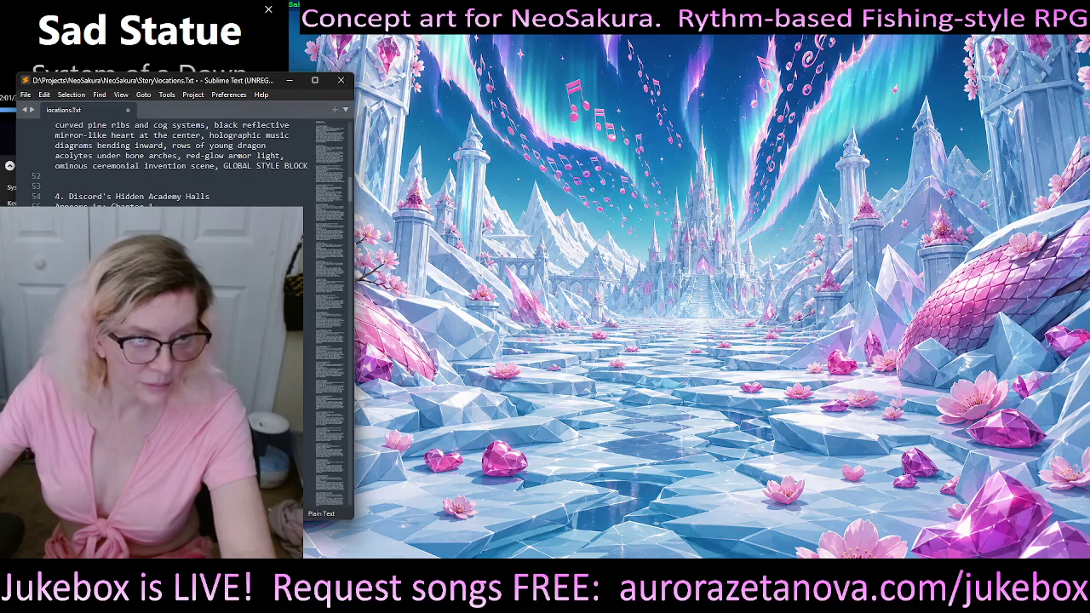
scroll(305, 287, "down", 2)
scroll(305, 287, "down", 2)
scroll(305, 287, "down", 2)
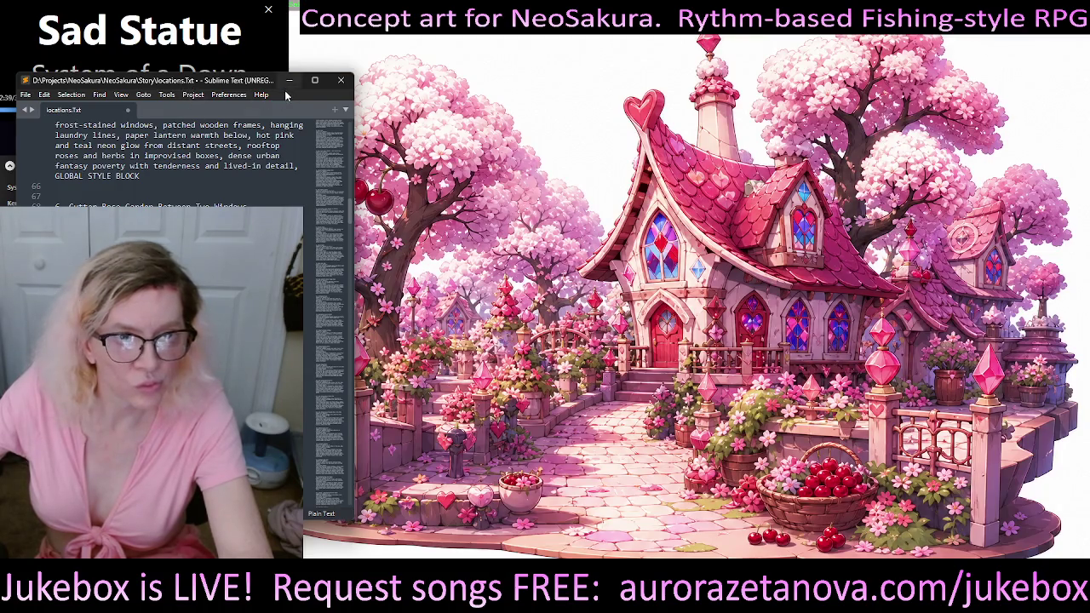
left_click_drag(252, 83, 240, 59)
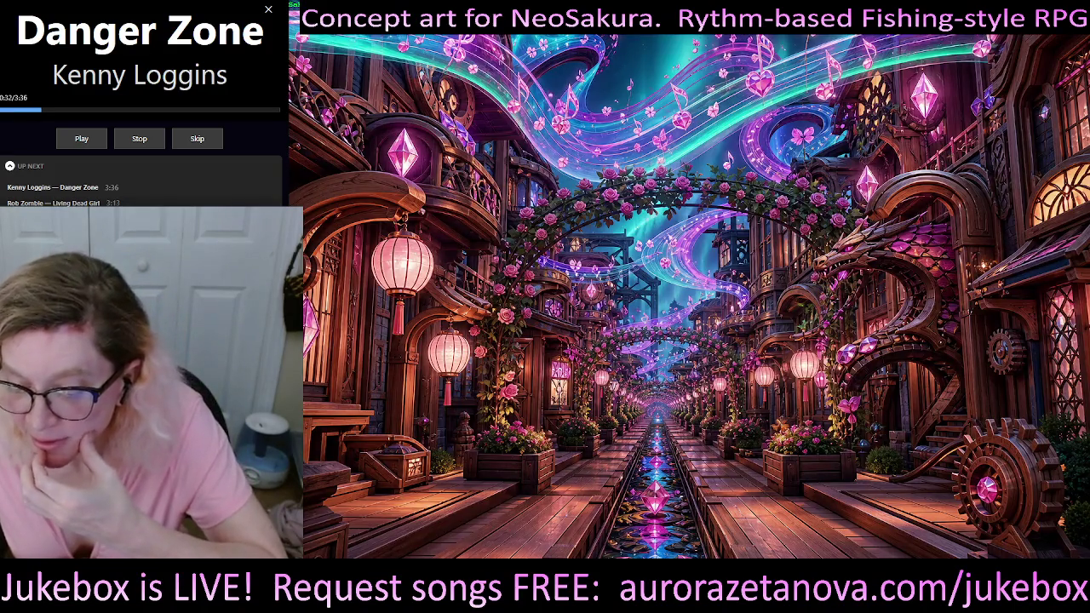
Step: Bring up the Gemini assistant panel over the desktop with Alt+Space
key("alt+space")
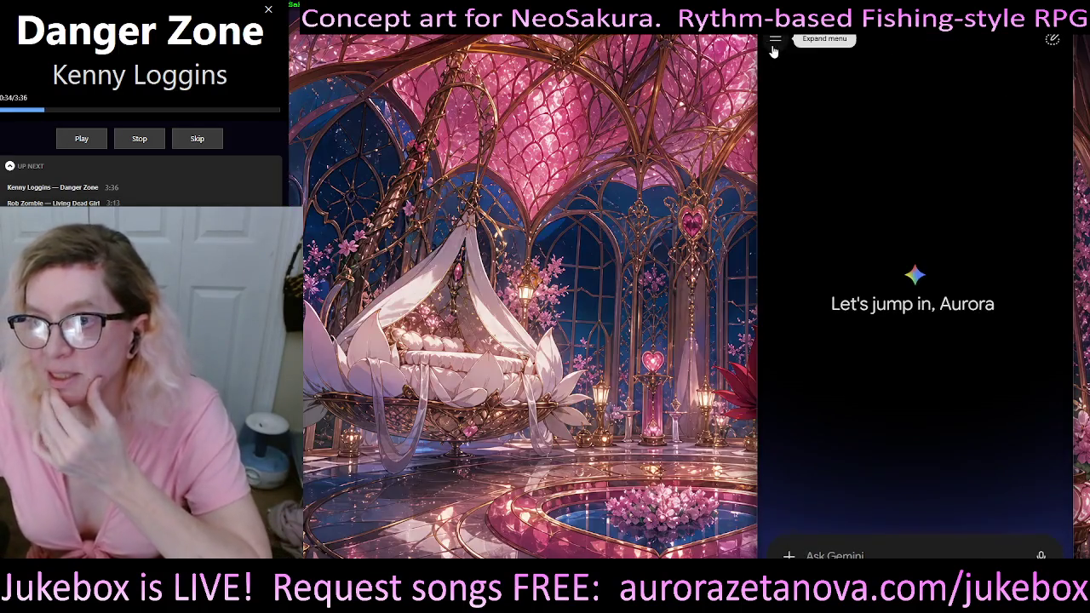
Step: Reopen the earlier prepaid-billing chat from Gemini's recent chats
left_click(774, 48)
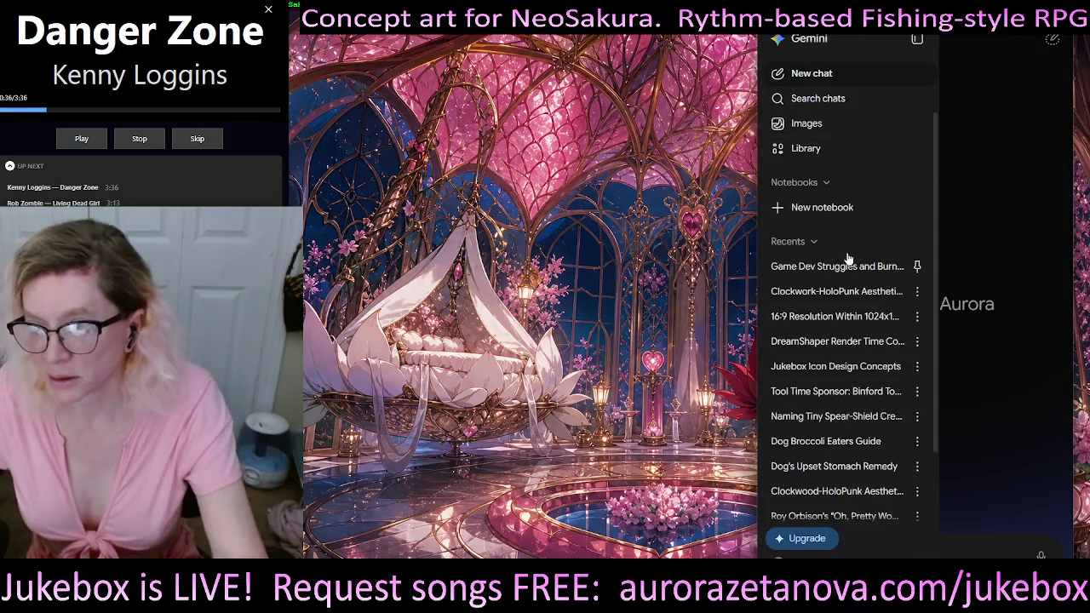
left_click(848, 292)
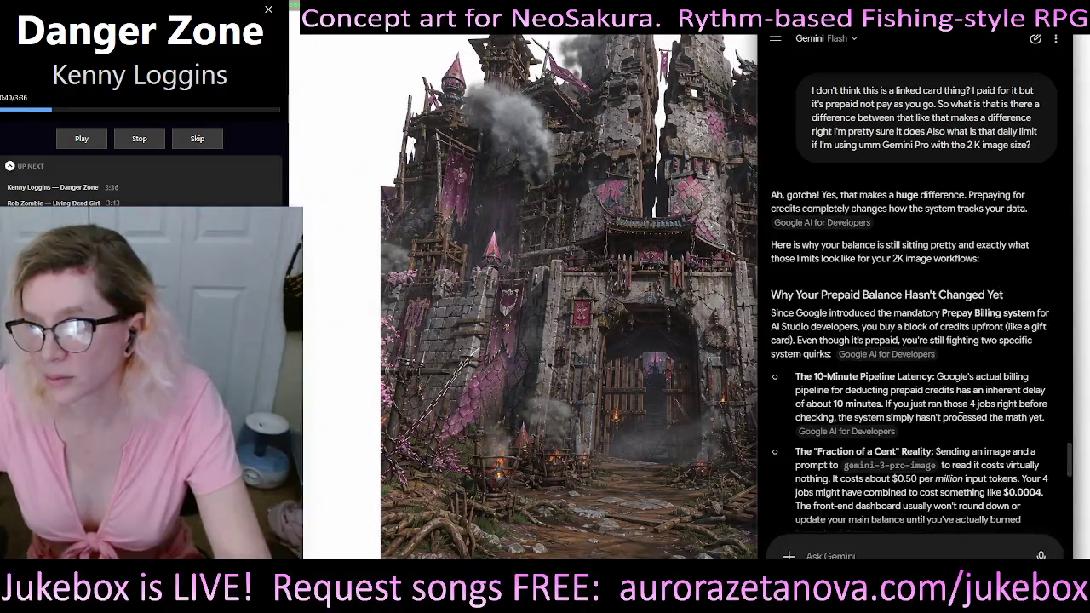
scroll(962, 407, "down", 10)
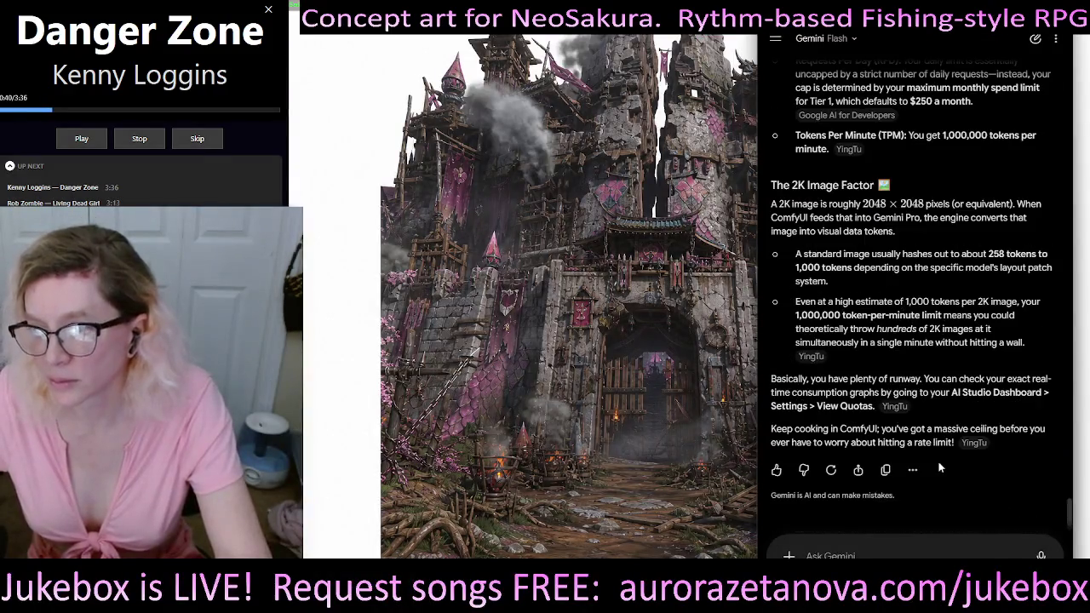
Step: Dictate and send a follow-up asking whether the Gemini Pro Image renderer respects a seed number
left_click(861, 552)
key("super+h")
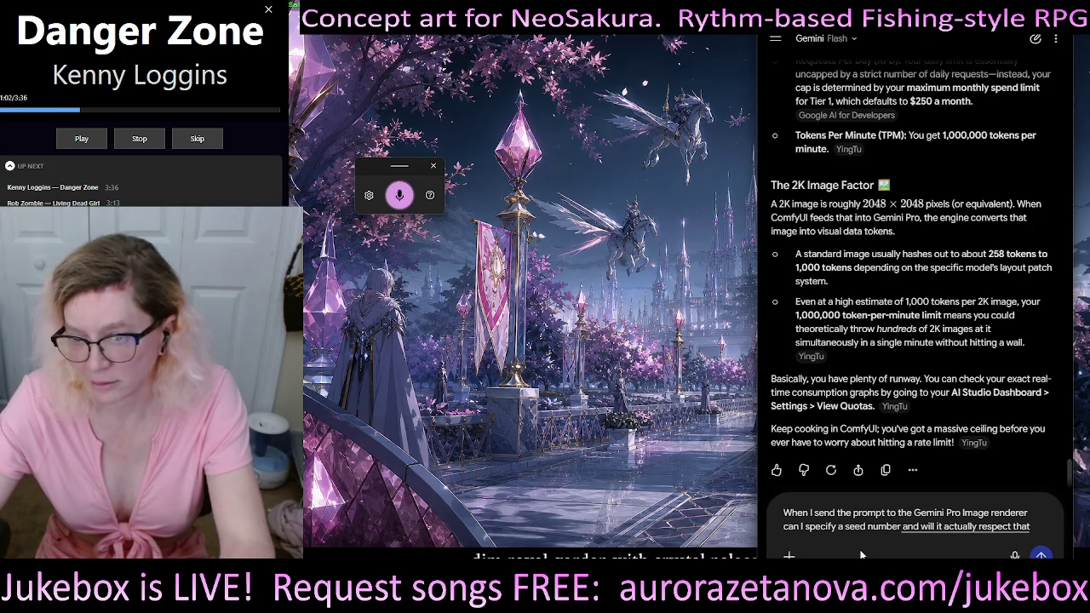
key("Return")
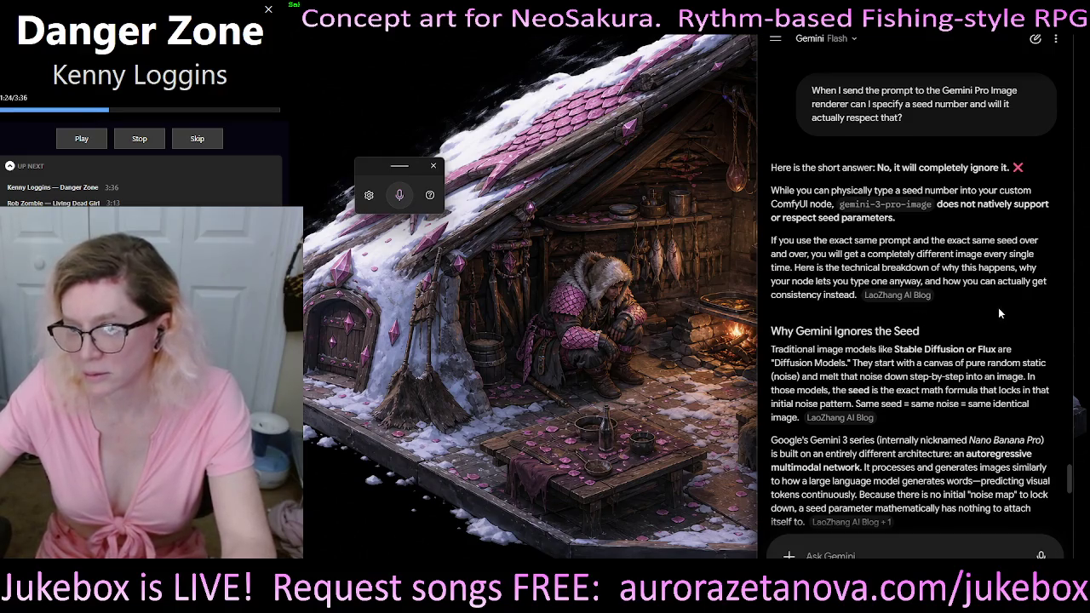
Step: Read Gemini's answer that gemini-3-pro-image ignores seeds, then close the panel and open Start
scroll(999, 307, "down", 2)
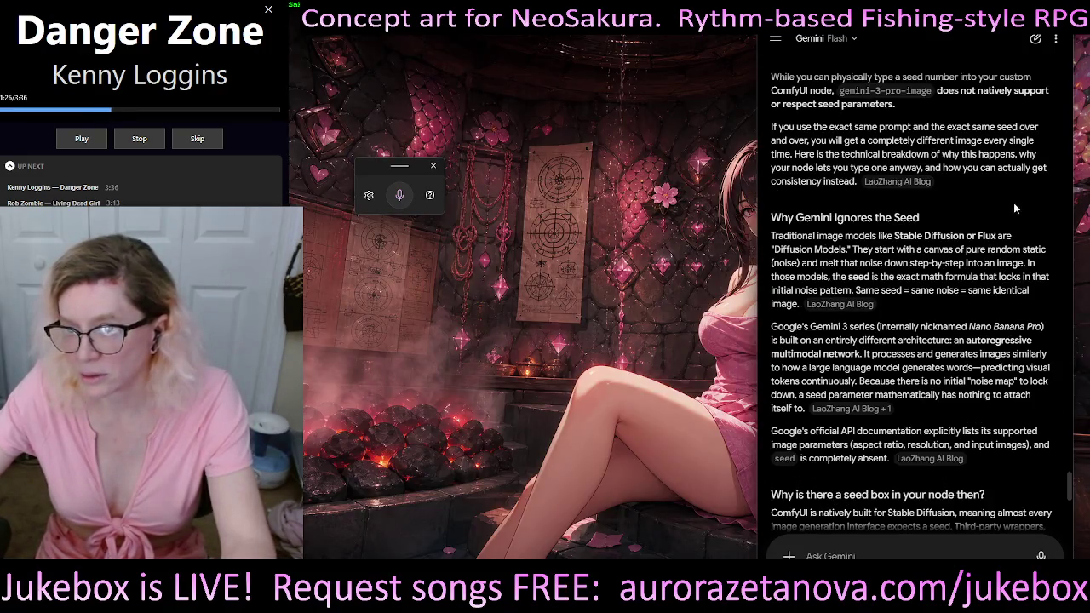
scroll(1014, 209, "down", 3)
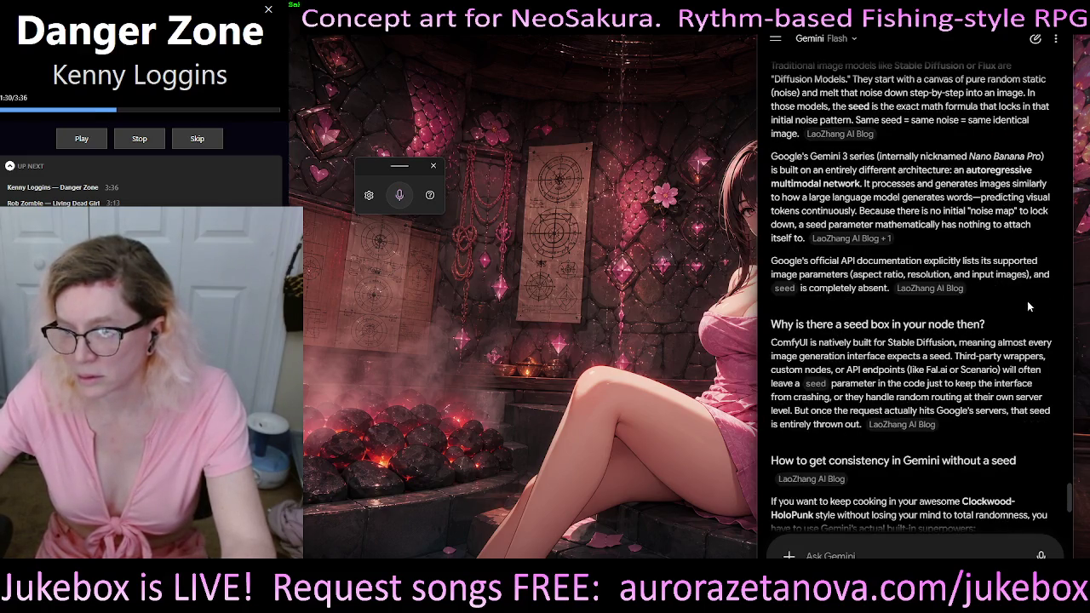
scroll(1028, 307, "down", 3)
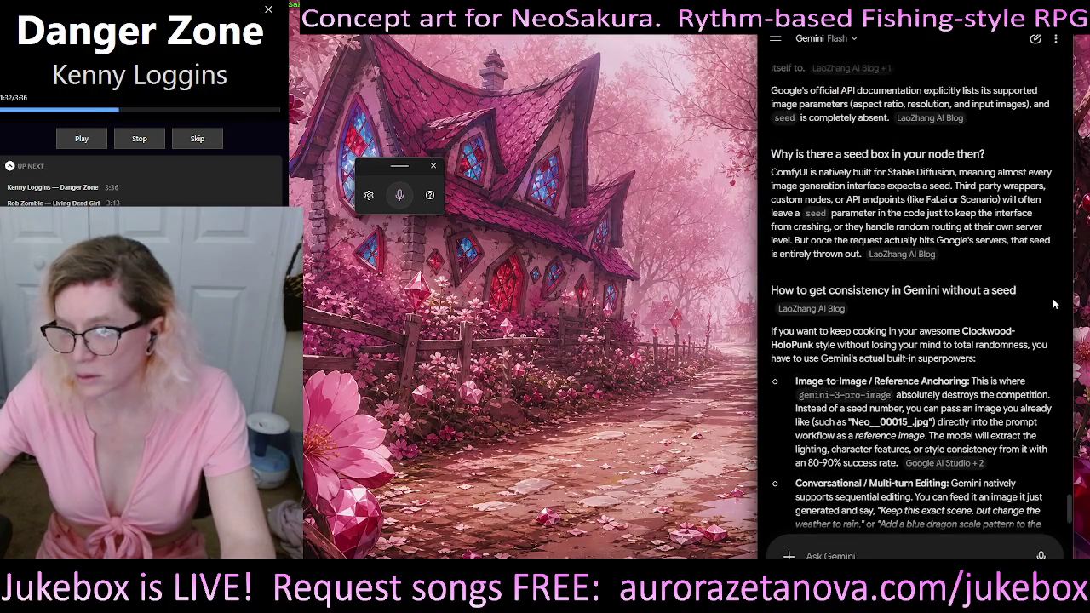
scroll(1052, 308, "down", 3)
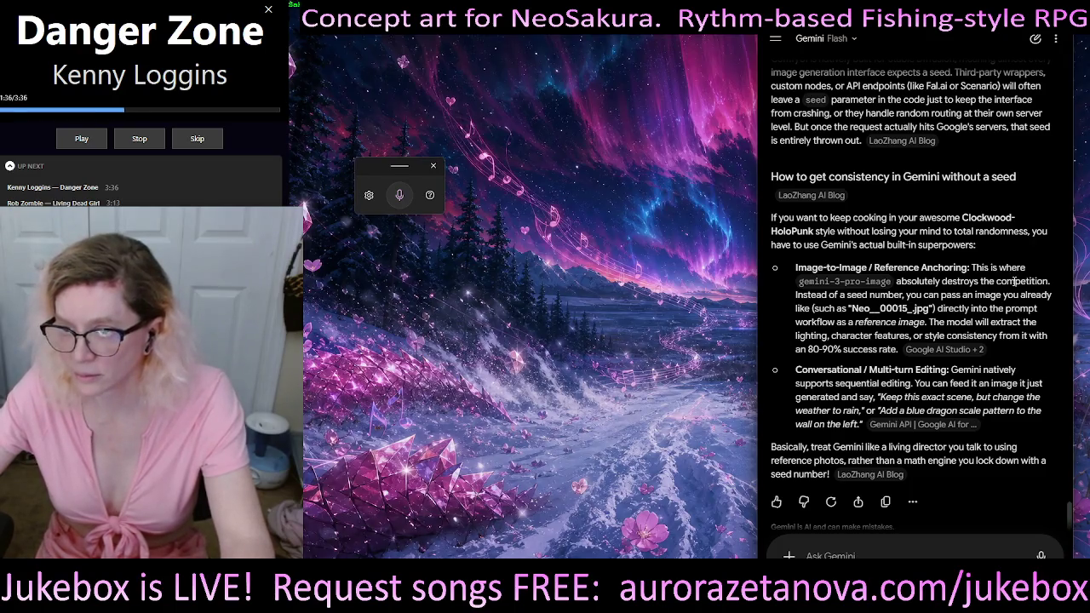
scroll(1013, 281, "down", 1)
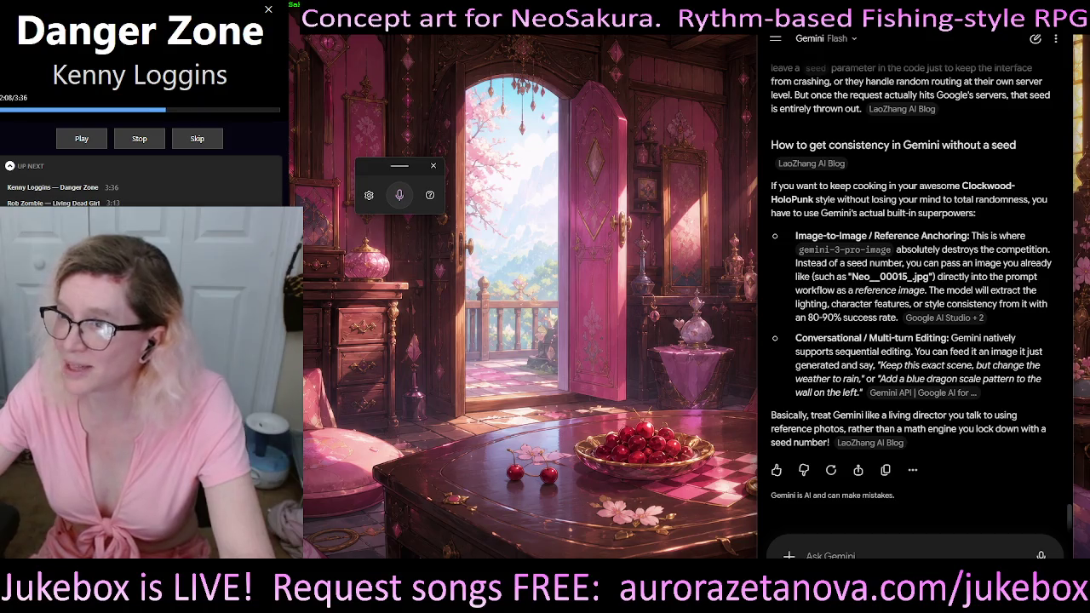
left_click(500, 381)
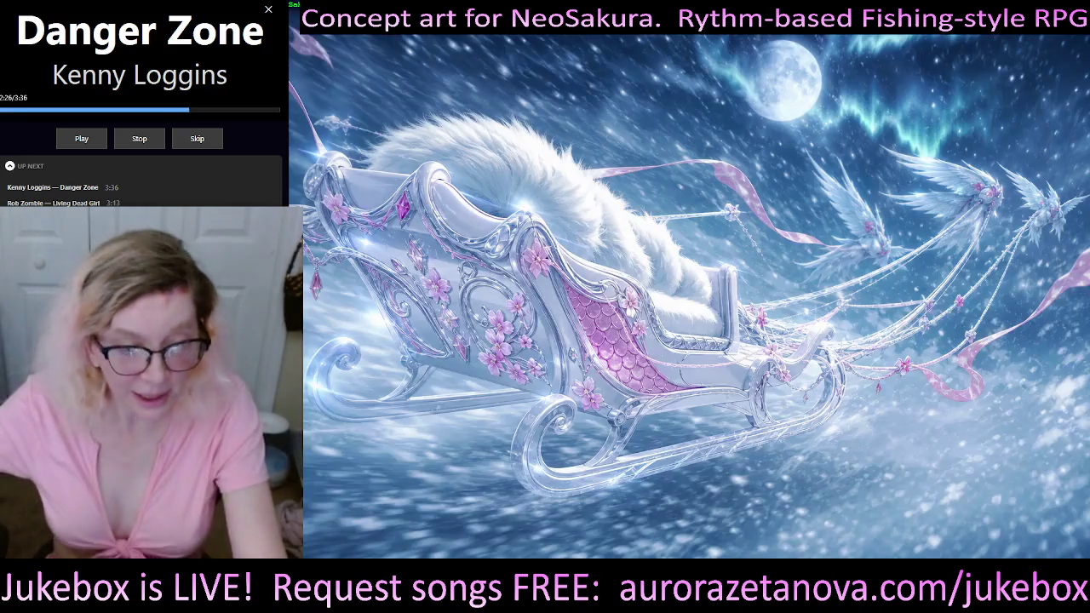
key("super")
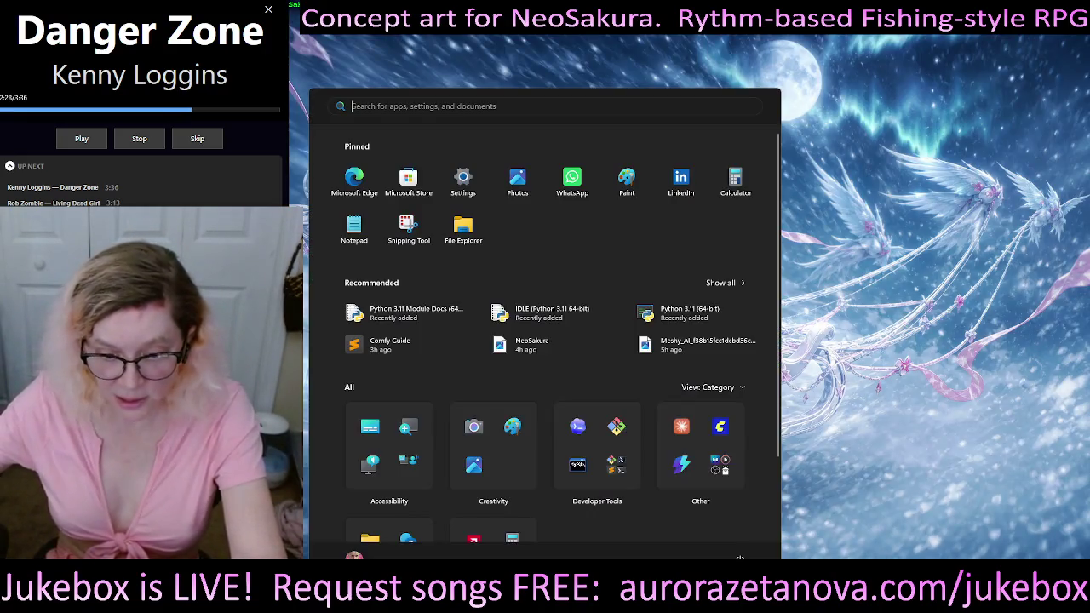
Step: Bring the Codex window forward, dictate a new message, and narrow the JUKE terminal window
key("Escape")
left_click(107, 145)
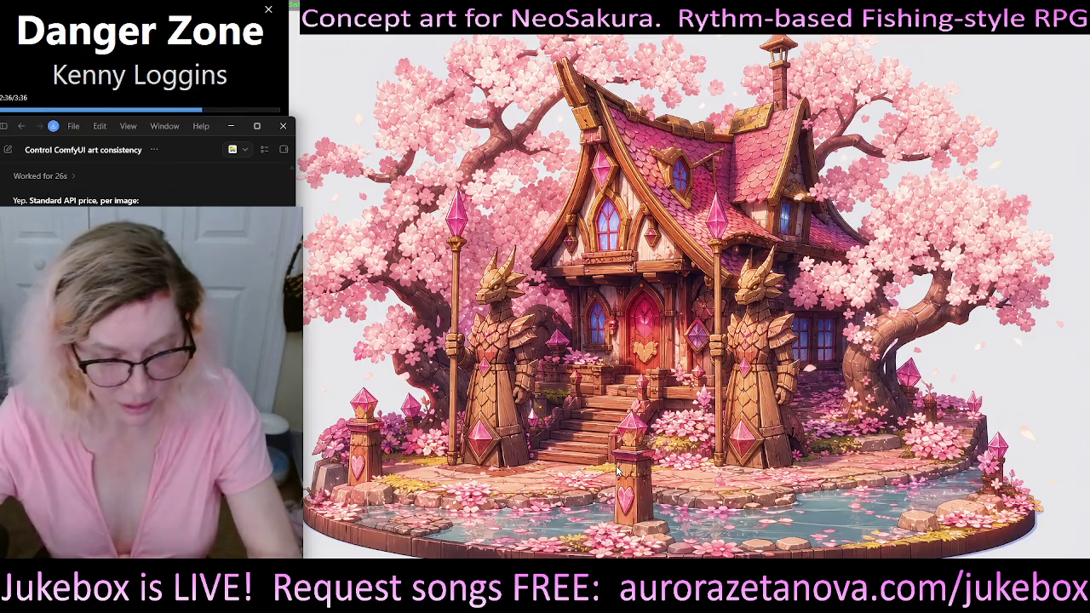
key("super+h")
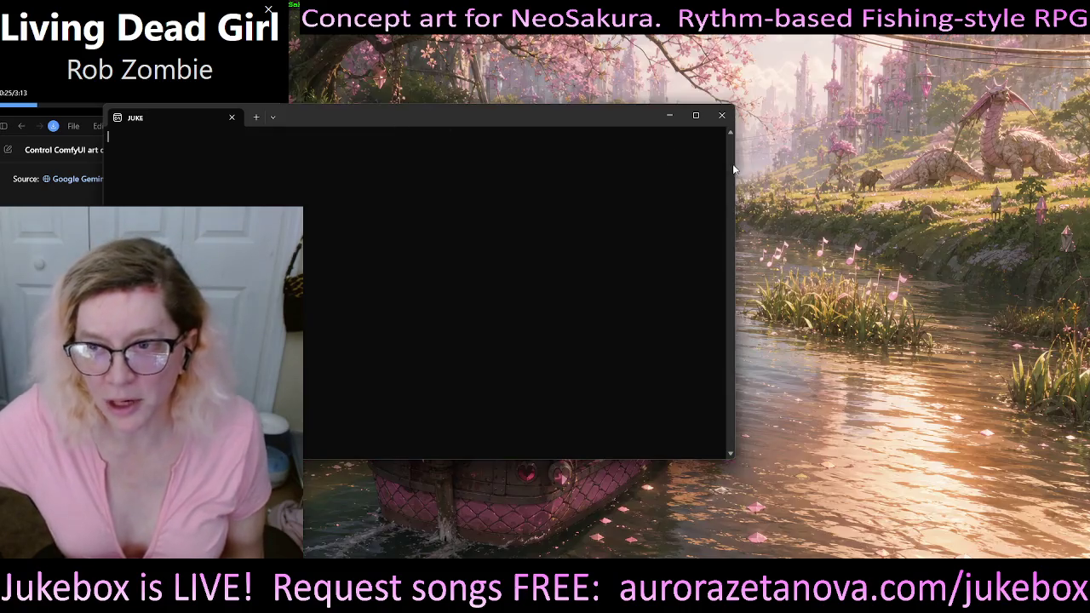
left_click_drag(737, 164, 368, 165)
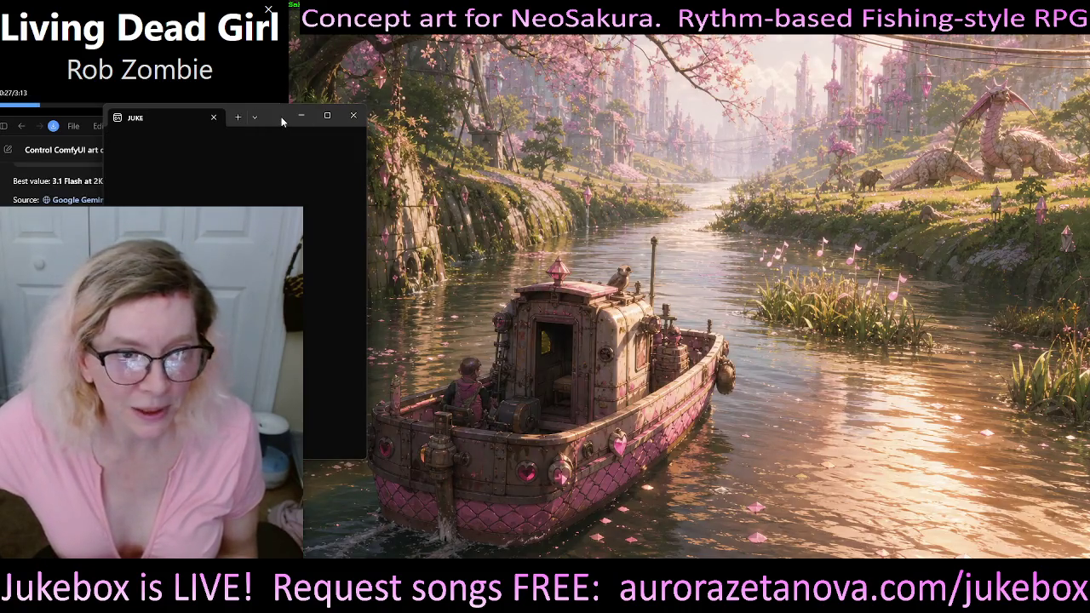
Step: Minimize the JUKE terminal and send Codex the dictated message about Gemini
left_click(301, 116)
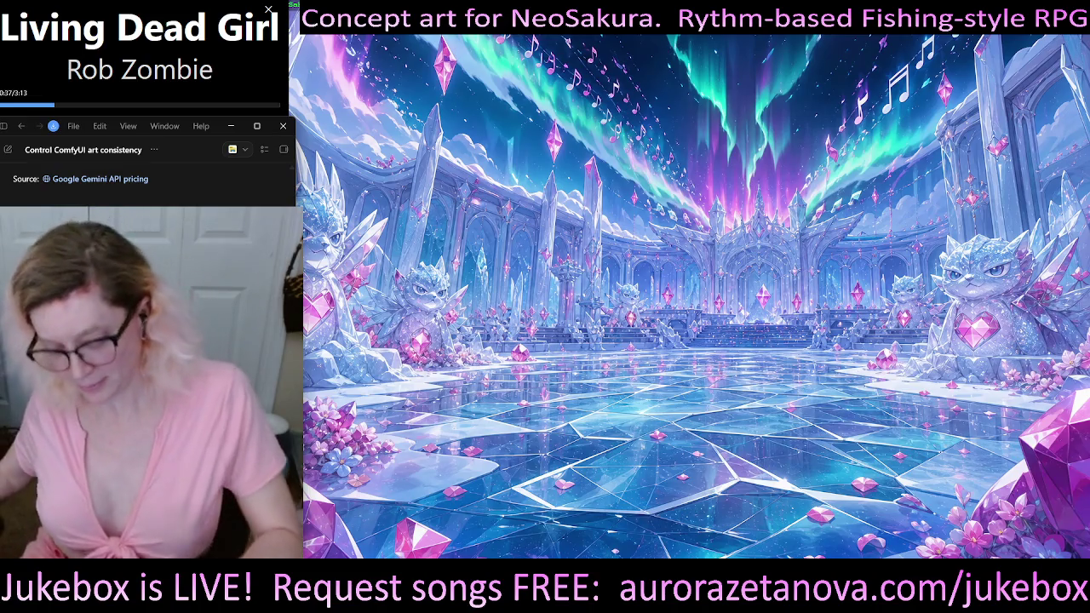
key("Return")
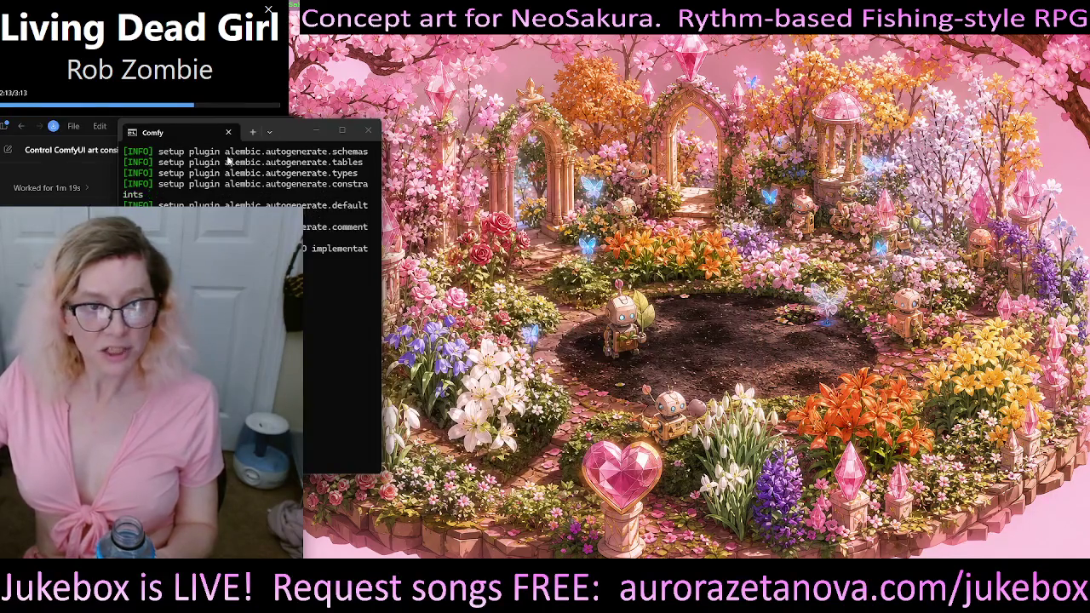
Step: Select part of the Comfy plugin setup log and move the ComfyUI workflow window into view
left_click_drag(295, 151, 185, 180)
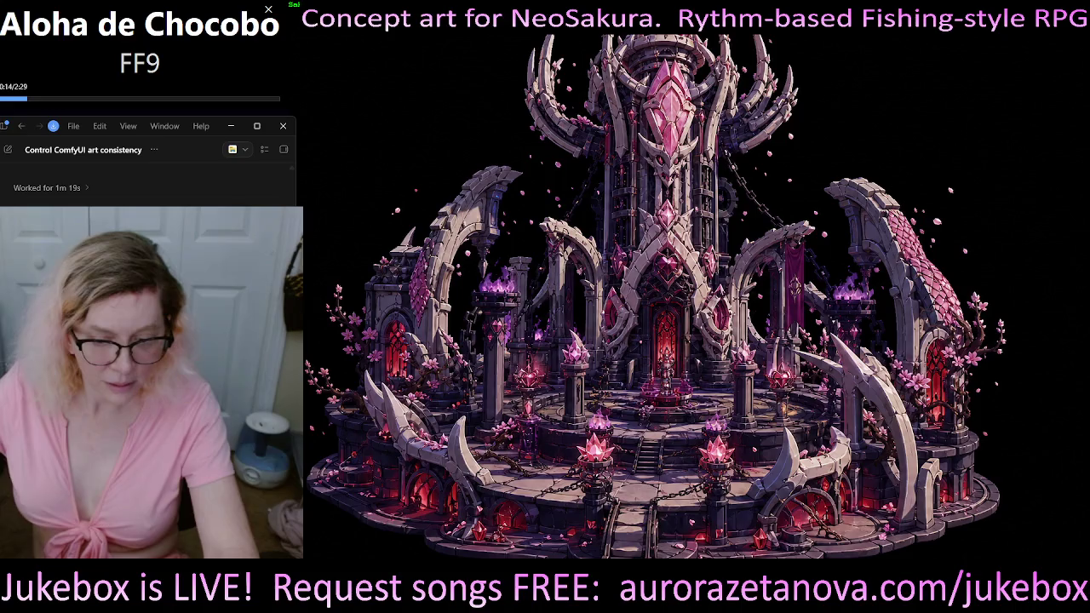
left_click_drag(322, 66, 387, 58)
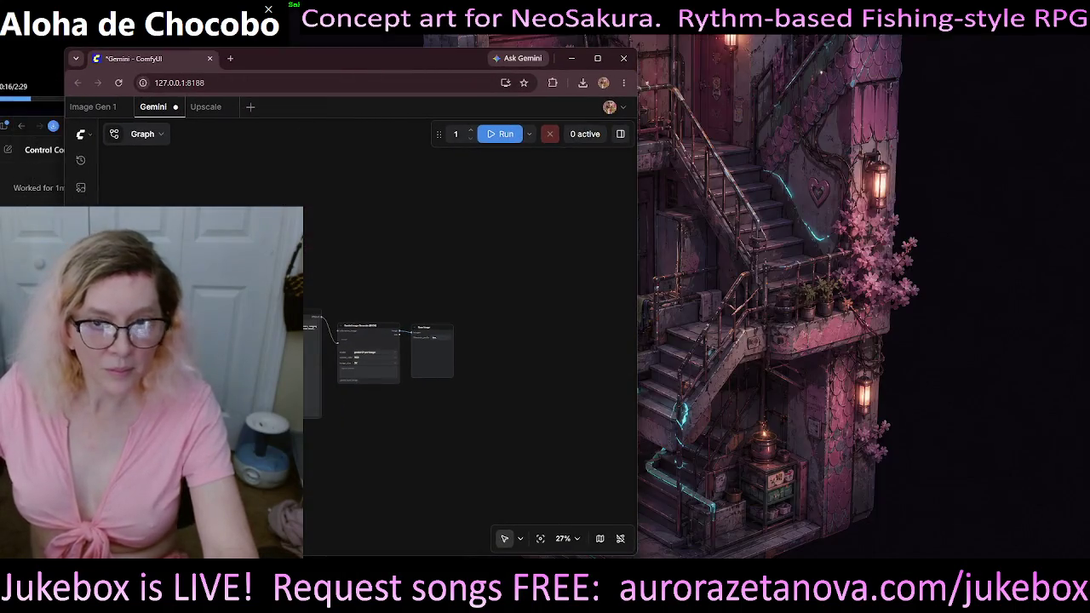
scroll(410, 424, "up", 3)
scroll(400, 341, "up", 2)
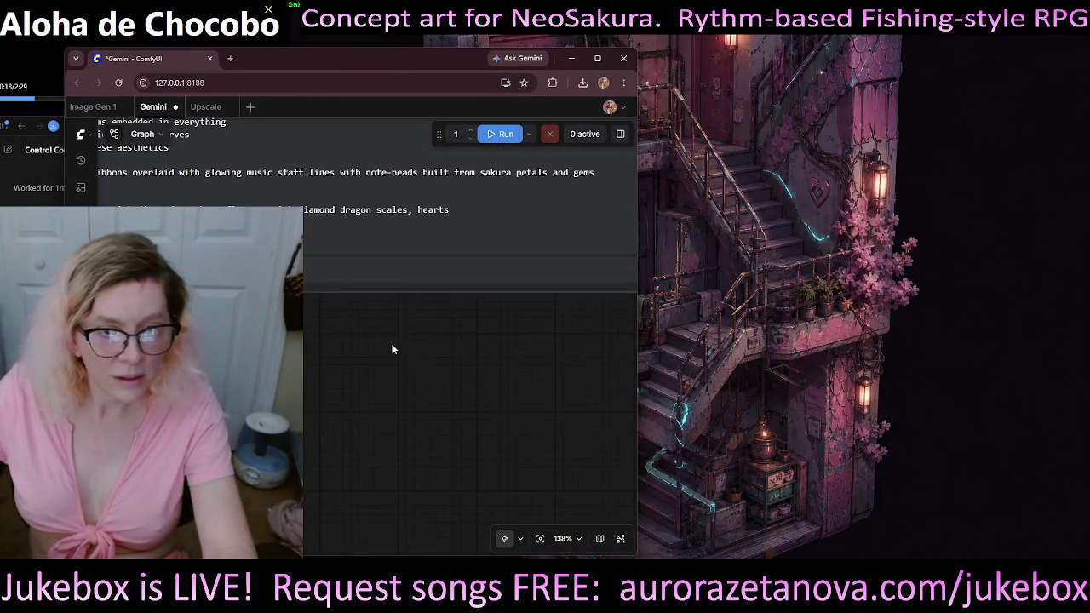
scroll(400, 342, "up", 2)
scroll(369, 357, "up", 5)
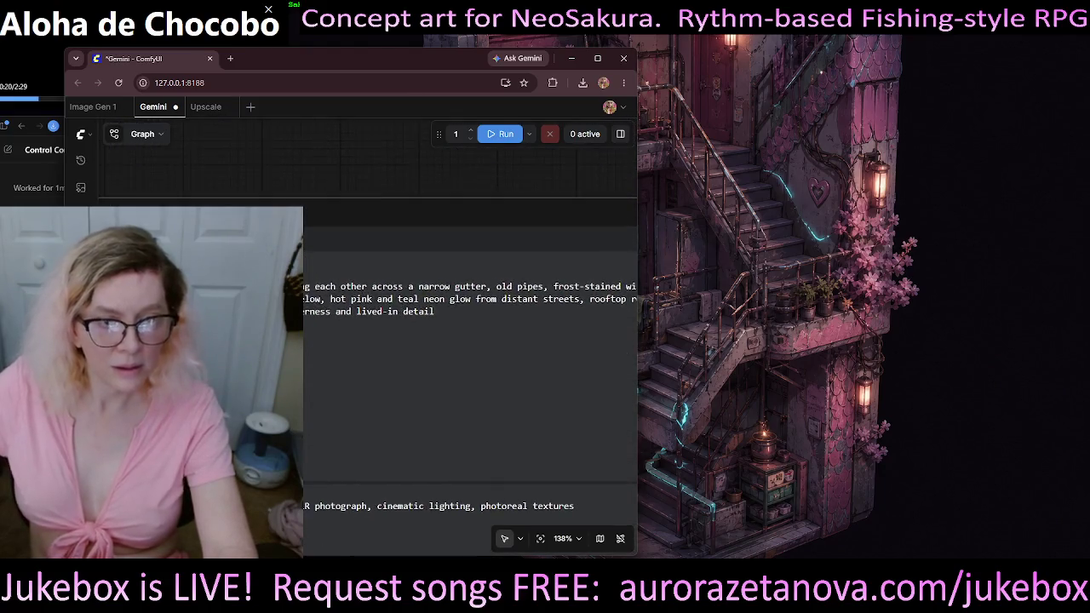
scroll(369, 357, "right", 5)
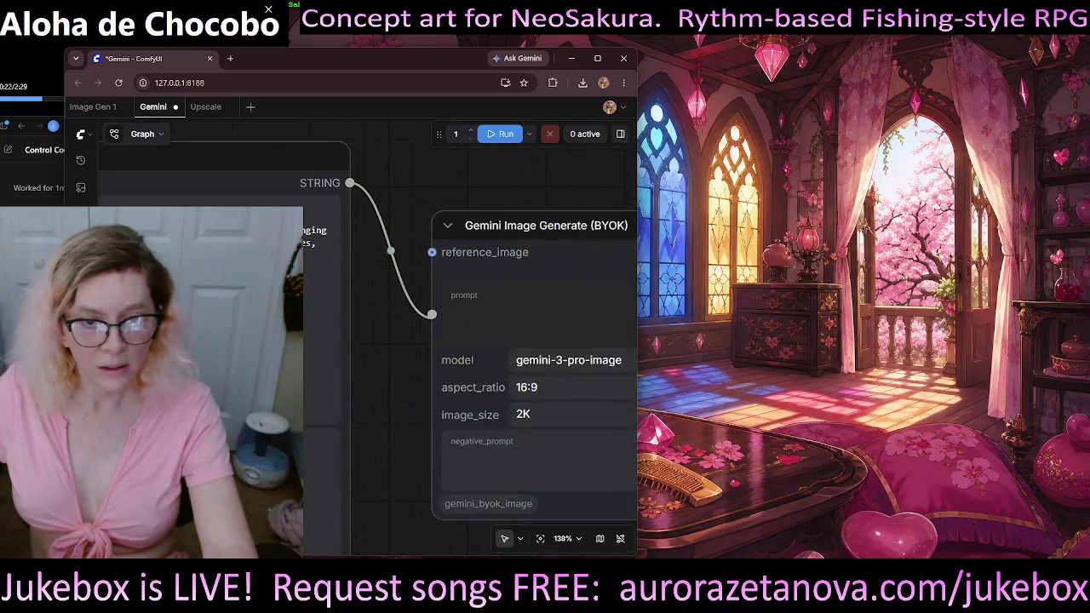
scroll(368, 349, "left", 2)
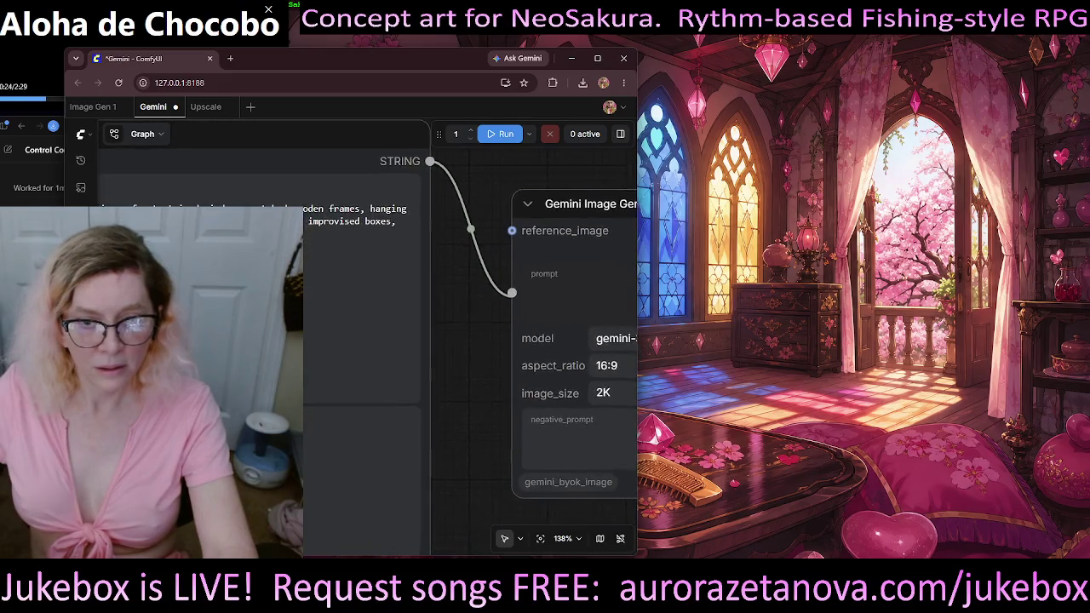
scroll(369, 349, "up", 1)
scroll(369, 357, "up", 2)
scroll(368, 358, "right", 2)
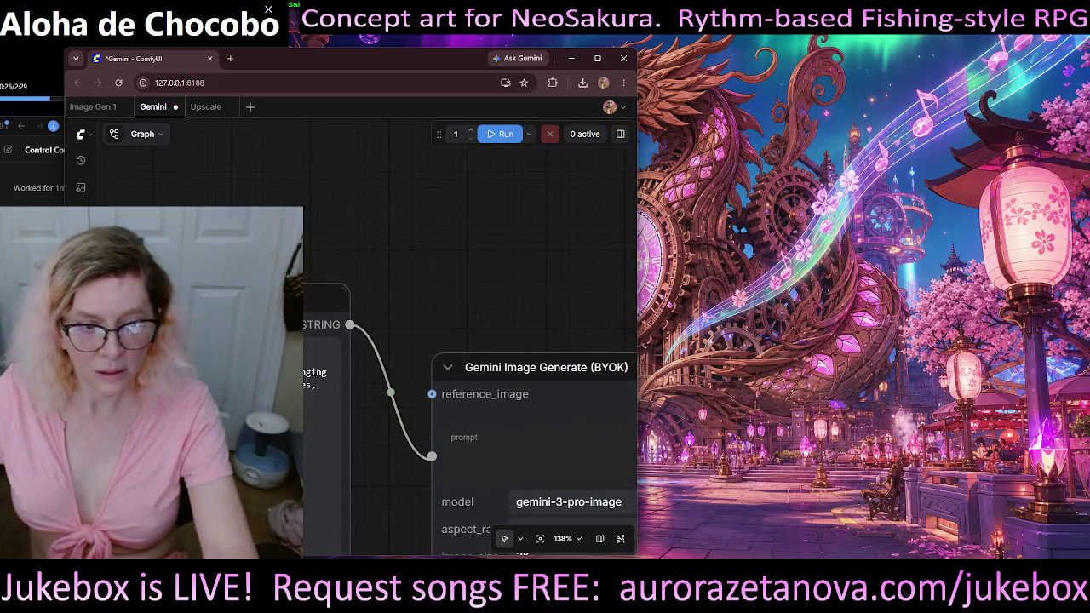
scroll(330, 336, "down", 2)
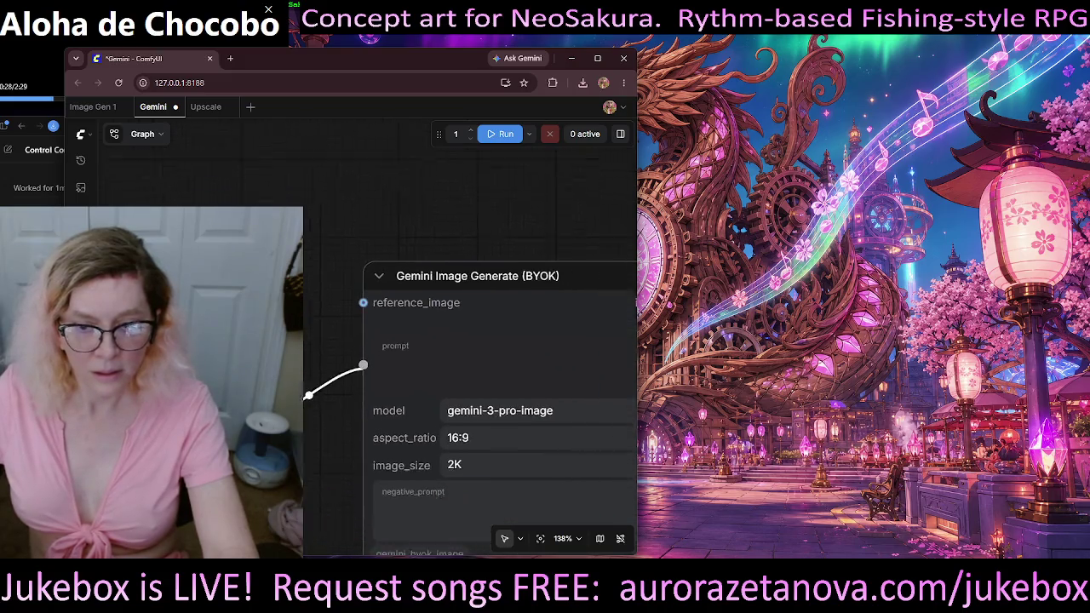
scroll(329, 336, "right", 2)
scroll(442, 439, "down", 1)
scroll(443, 439, "right", 2)
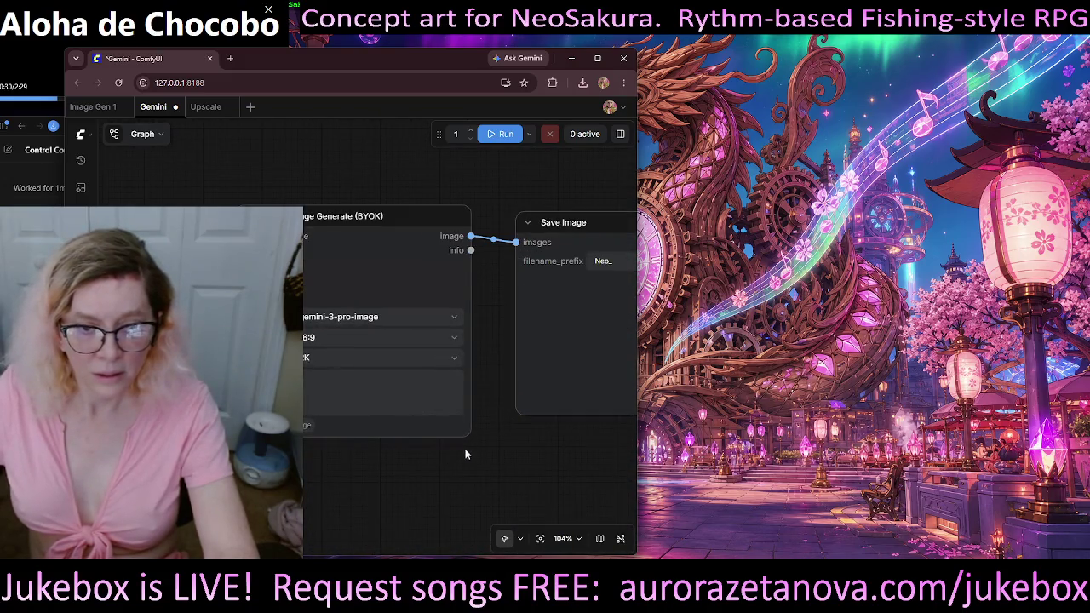
scroll(382, 491, "down", 3)
scroll(420, 487, "down", 3)
scroll(382, 497, "down", 2)
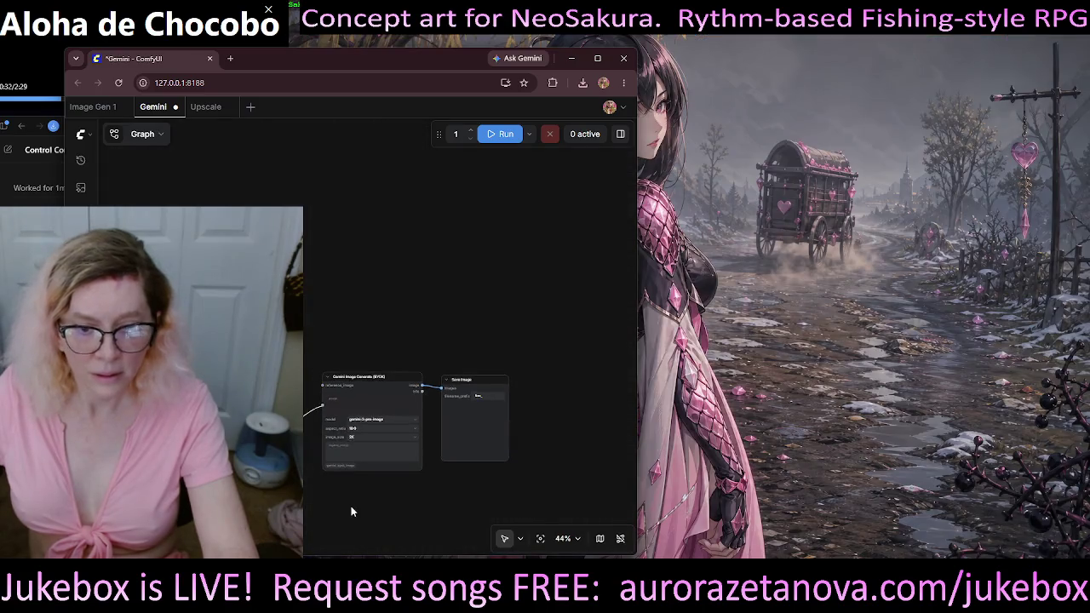
left_click_drag(351, 506, 449, 386)
scroll(442, 357, "up", 3)
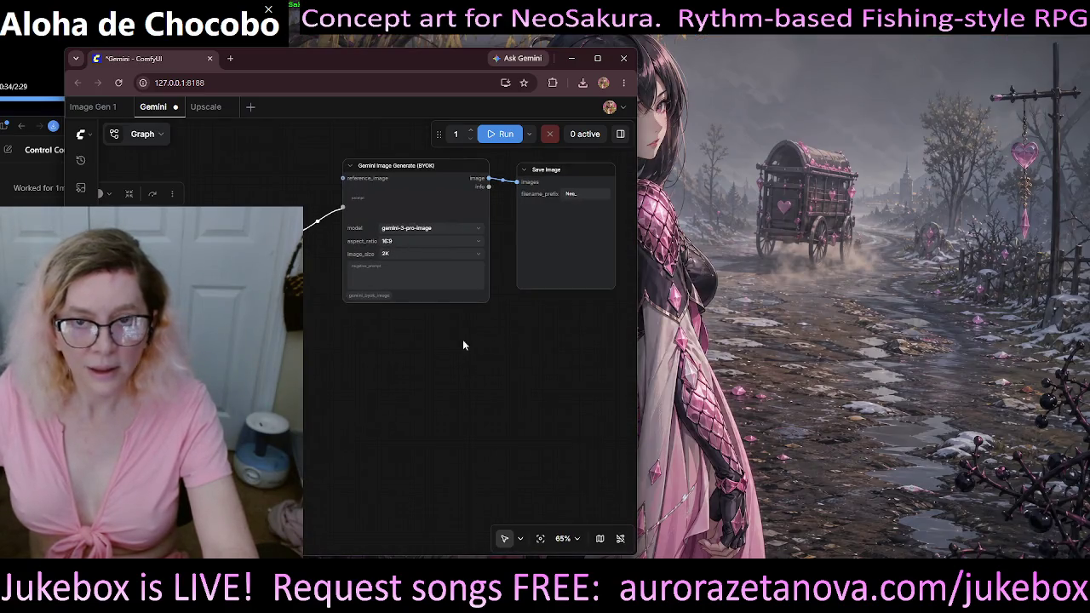
scroll(470, 370, "up", 1)
scroll(451, 368, "down", 2)
scroll(439, 369, "down", 2)
scroll(433, 369, "down", 1)
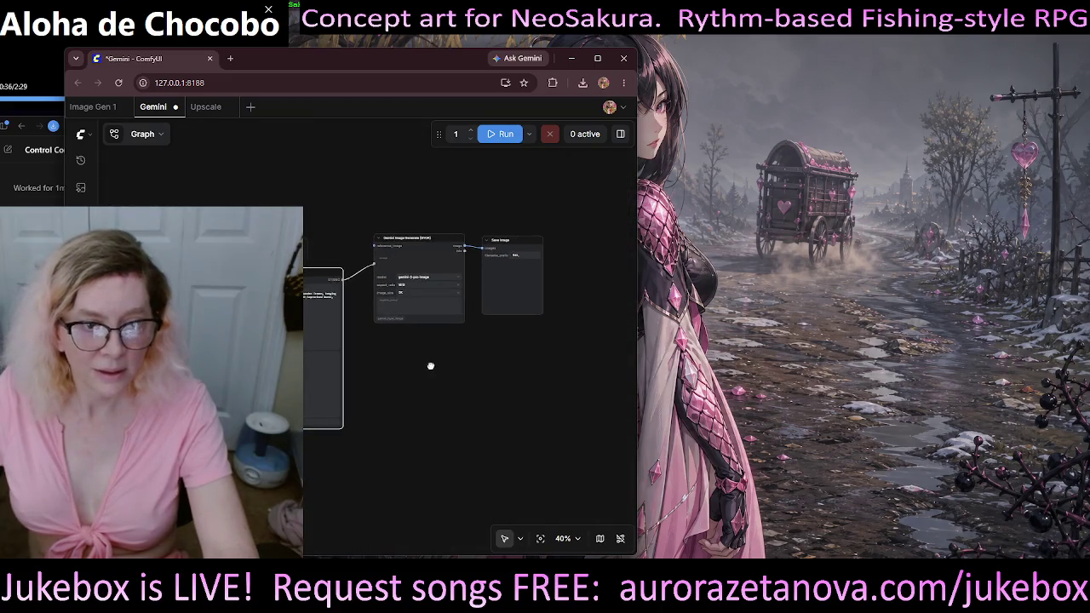
scroll(430, 371, "up", 4)
scroll(400, 349, "up", 5)
mouse_move(367, 329)
left_mouse_down()
mouse_move(378, 418)
mouse_move(335, 432)
left_mouse_up()
left_click_drag(459, 428, 323, 457)
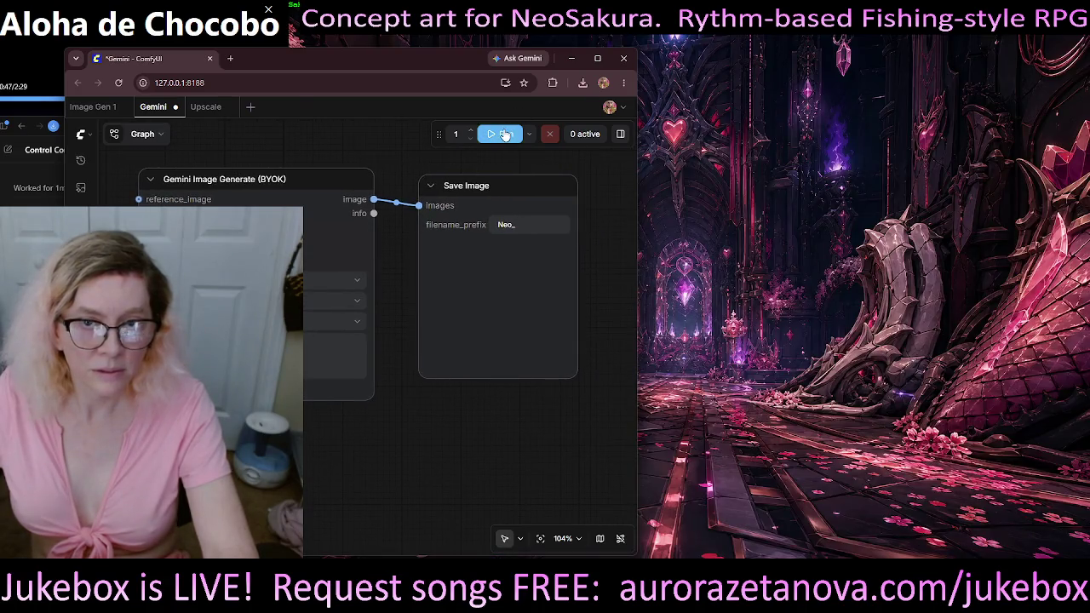
Step: Queue the Gemini workflow in ComfyUI to generate an image, and shift the browser window down-left
left_click(505, 134)
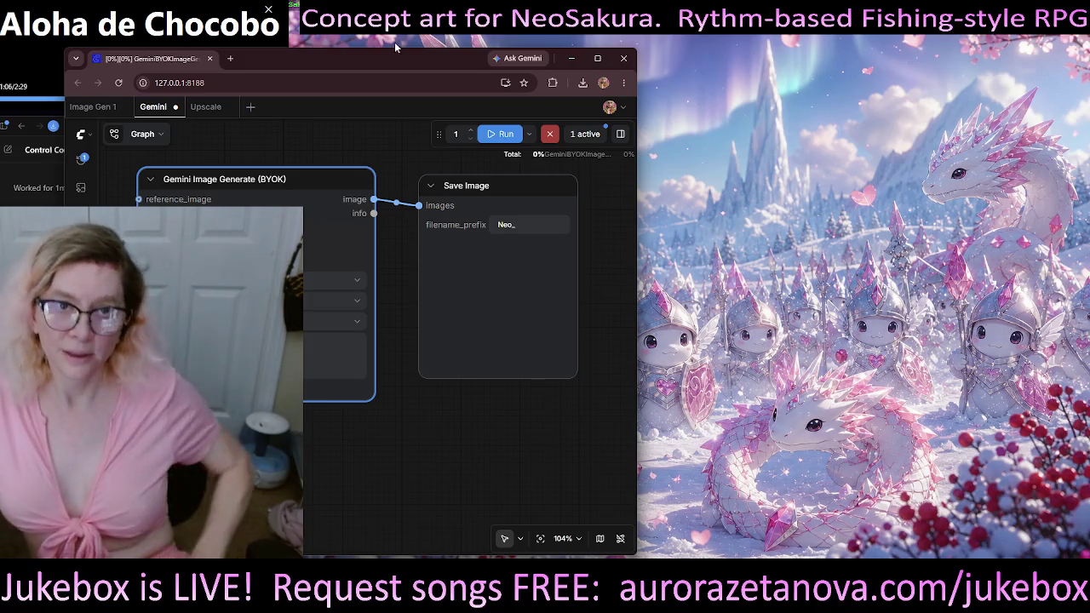
mouse_move(397, 58)
left_mouse_down()
mouse_move(329, 182)
mouse_move(324, 609)
left_mouse_up()
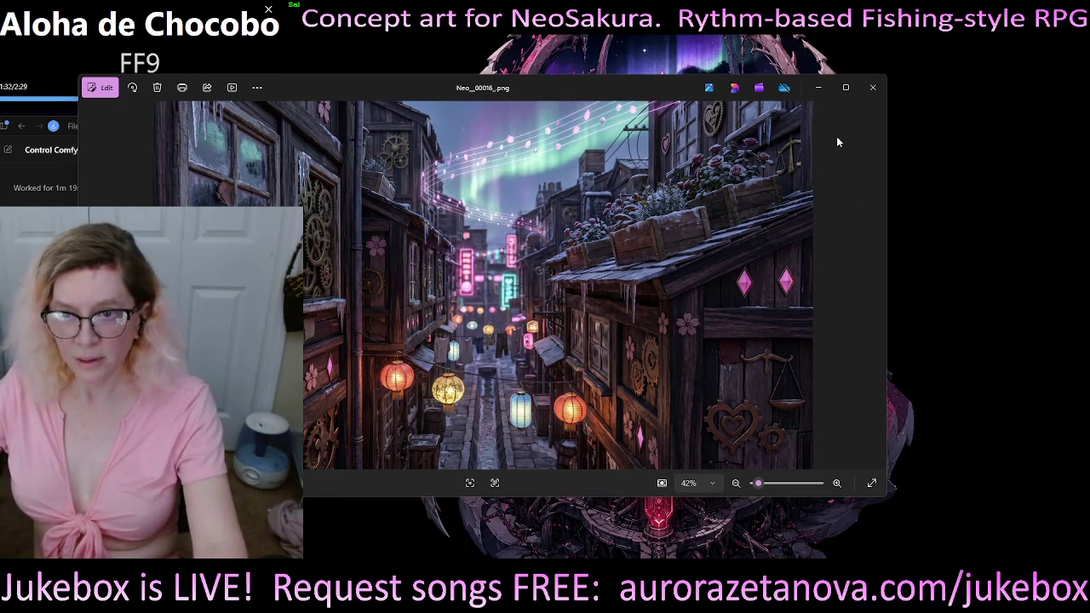
Step: Close the Photos viewer and switch back to locations.txt in Sublime Text
left_click(874, 91)
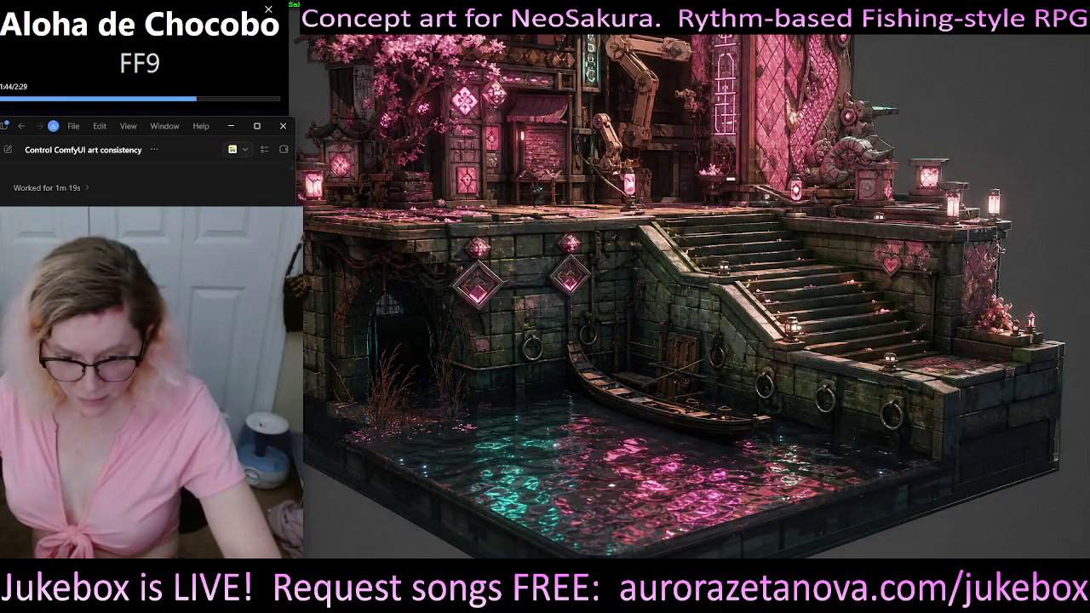
key("alt+Tab")
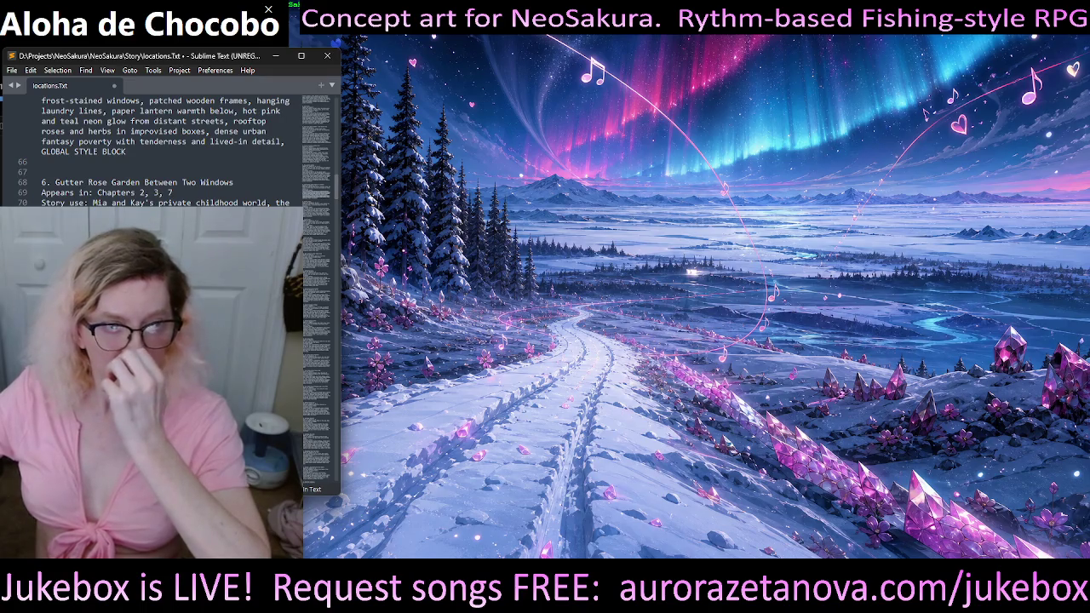
Step: Scroll locations.txt to section 5, Rose-Gutter Garrets (lines 61–65), then hide the editor
scroll(162, 145, "up", 4)
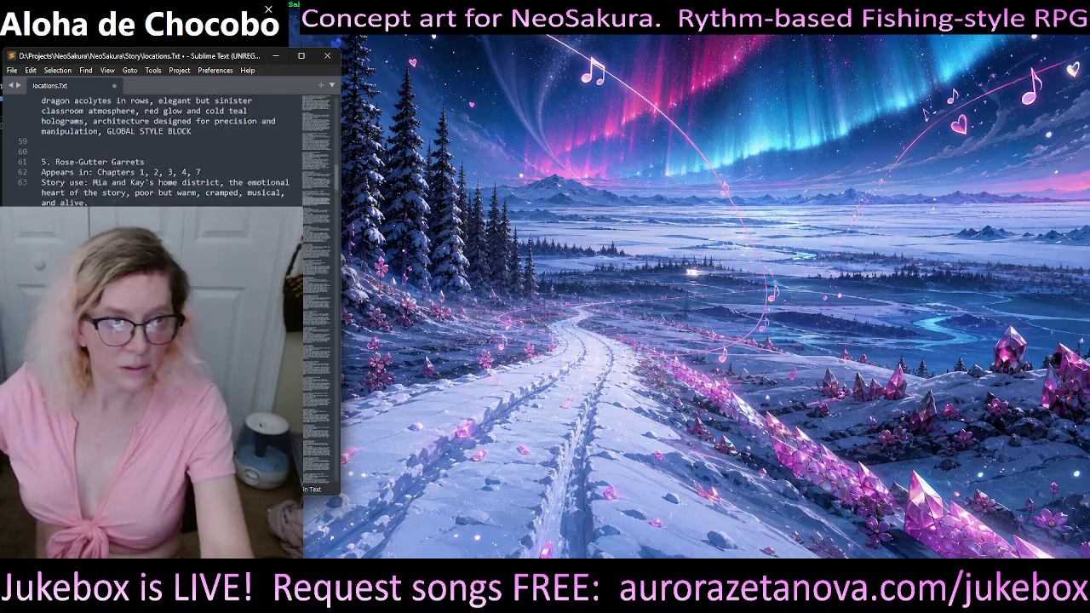
scroll(162, 144, "up", 4)
scroll(161, 145, "up", 5)
scroll(161, 144, "up", 5)
scroll(162, 145, "up", 5)
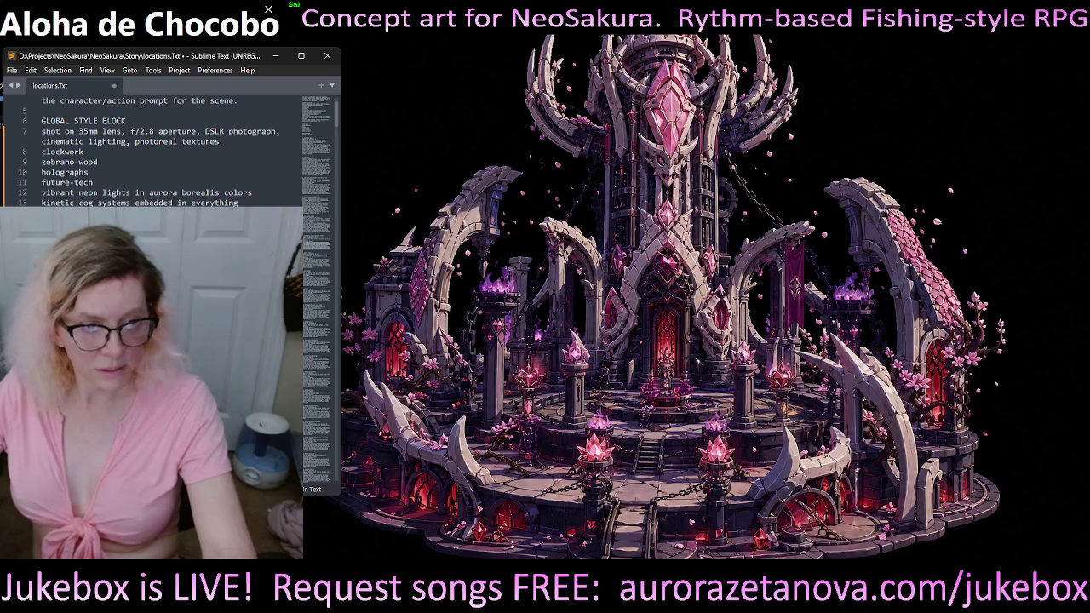
scroll(170, 149, "down", 5)
scroll(170, 149, "down", 5)
scroll(170, 149, "down", 5)
scroll(170, 149, "down", 3)
scroll(170, 149, "down", 5)
scroll(170, 149, "down", 5)
scroll(171, 149, "down", 5)
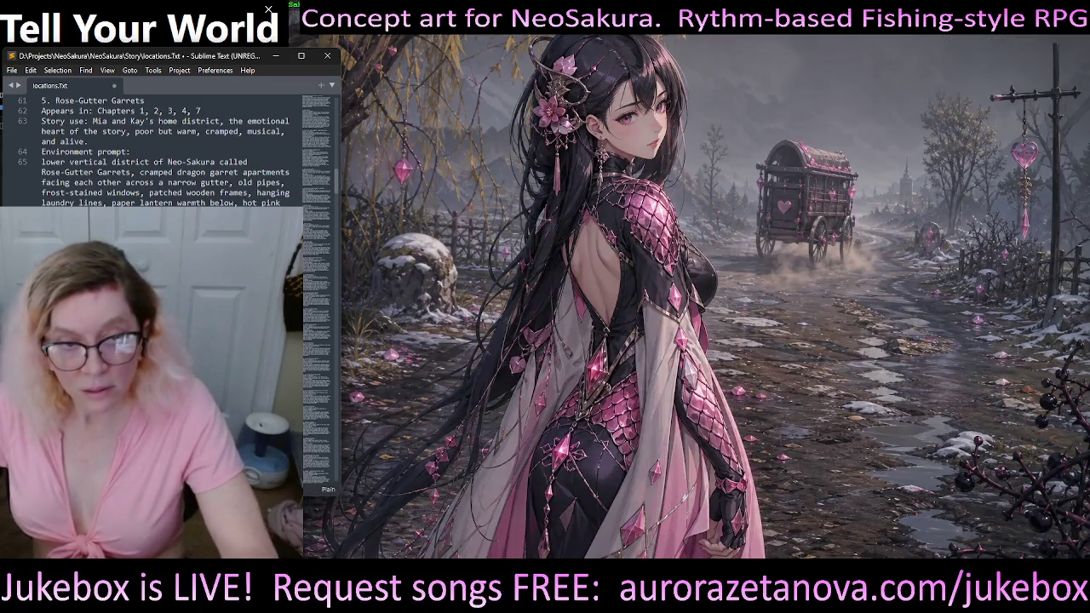
left_click(275, 55)
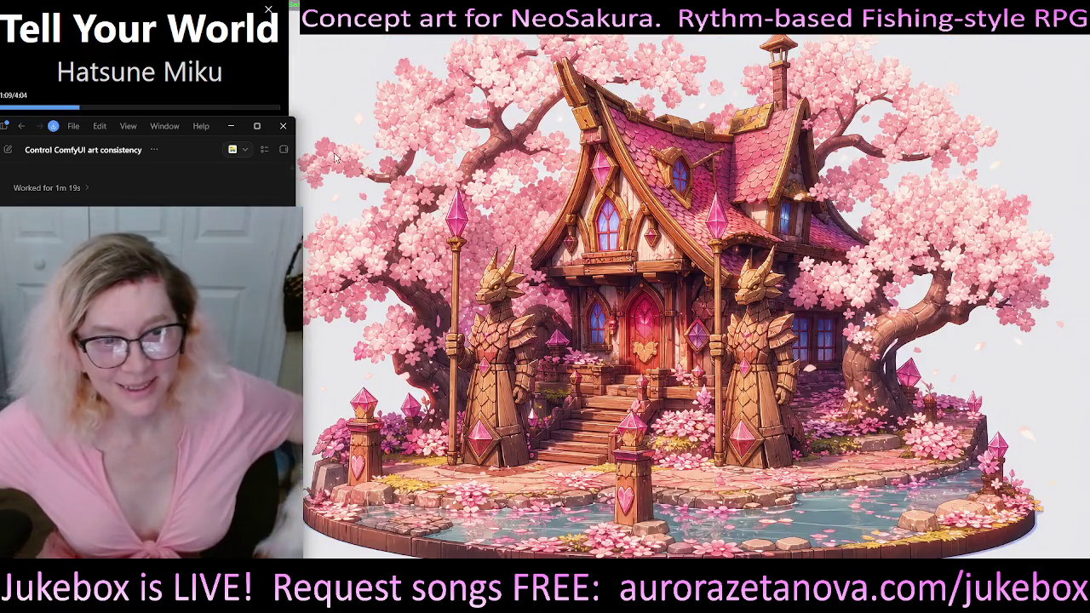
Step: Minimize the Sublime Text locations.txt window to reveal the Codex chat behind it
left_click(282, 126)
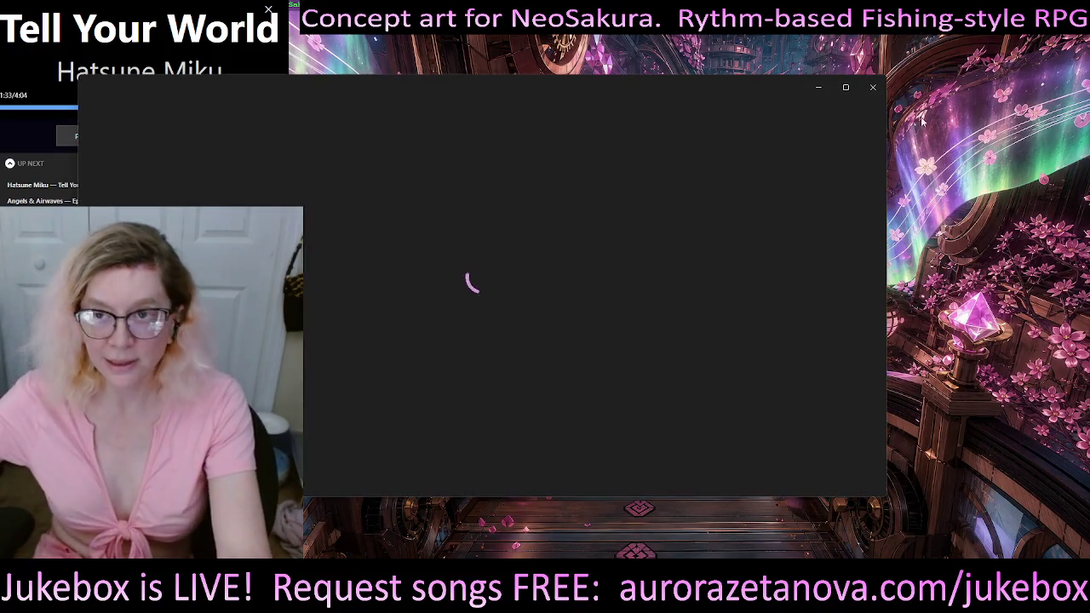
Step: Close the 'Control ComfyUI art consistency' Codex chat to reveal locations.txt
left_click(848, 95)
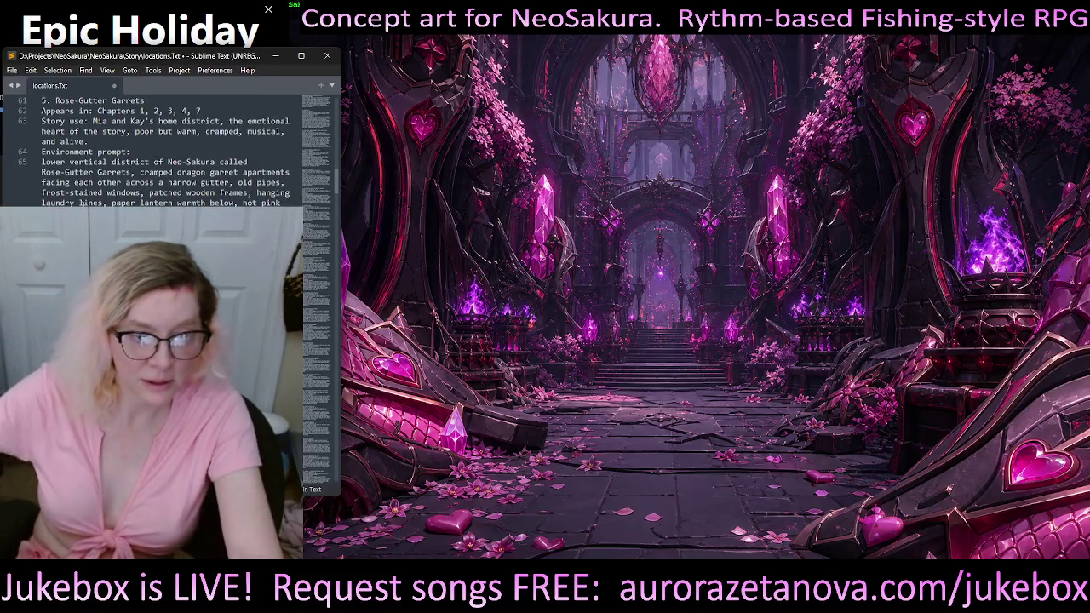
Step: Scroll locations.txt up to the NeoSakura Location Prompt Bible heading
scroll(171, 149, "up", 2)
Step: Scroll locations.txt to entry 5, Rose-Gutter Garrets, and its cramped dragon-garret environment prompt
scroll(170, 149, "up", 5)
scroll(170, 149, "up", 5)
scroll(171, 149, "up", 5)
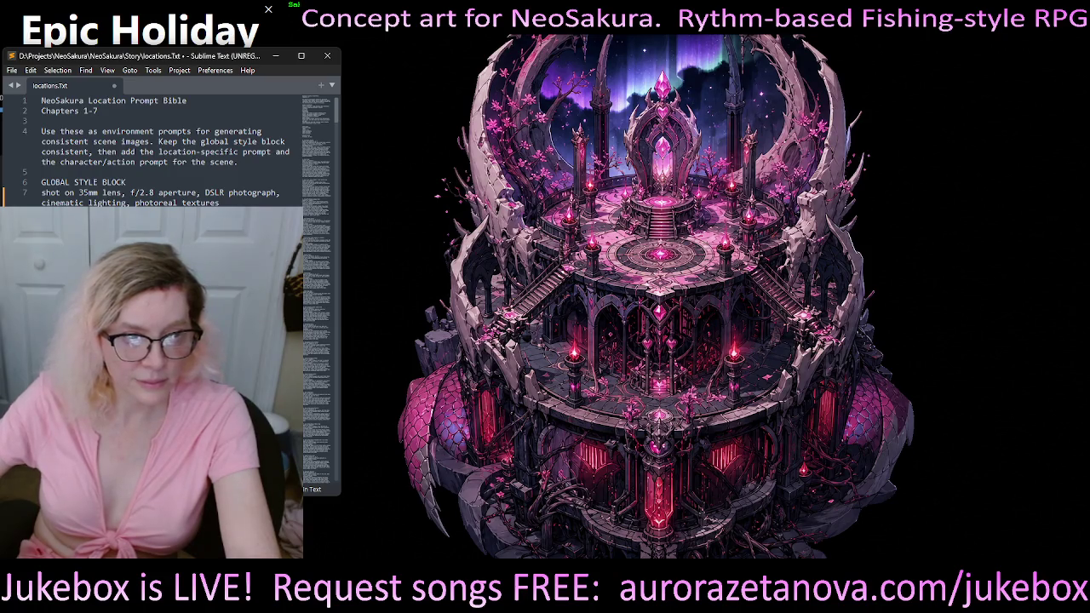
scroll(161, 149, "down", 10)
scroll(162, 149, "down", 10)
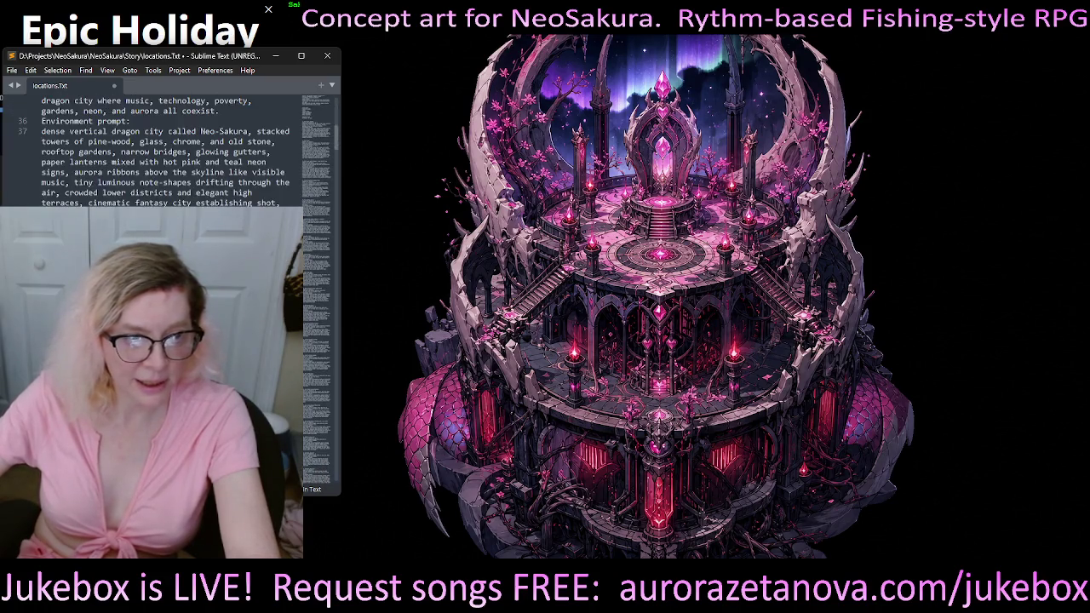
scroll(162, 149, "down", 5)
scroll(162, 149, "down", 5)
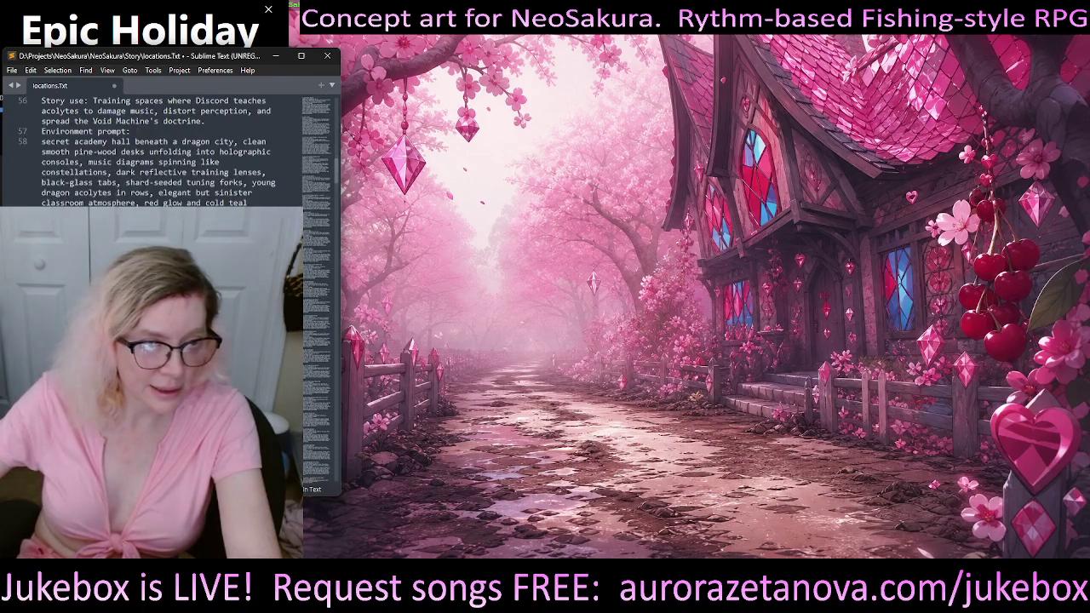
scroll(161, 149, "up", 2)
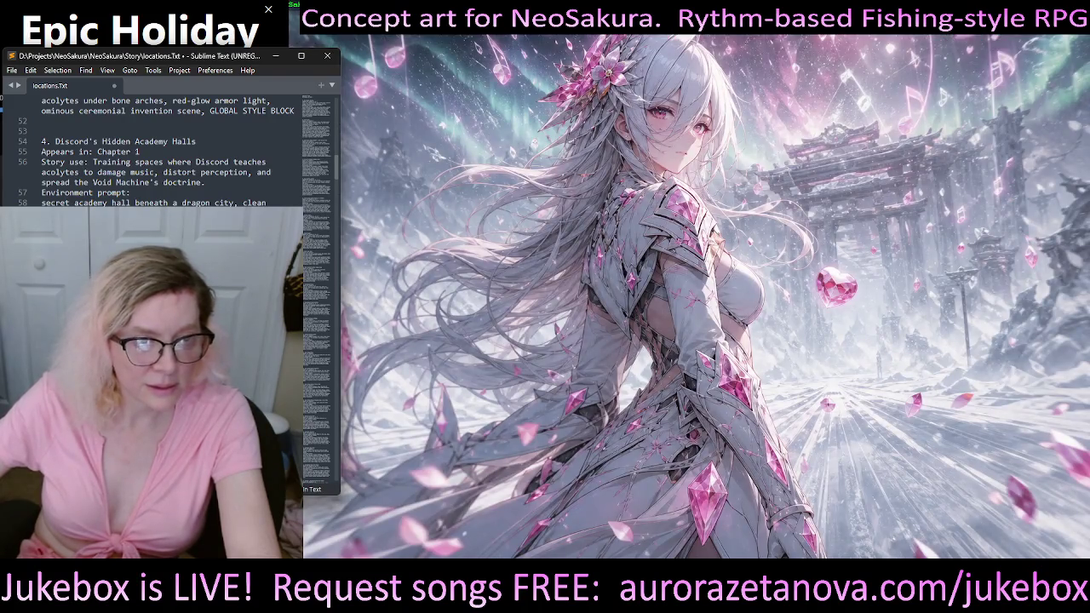
scroll(162, 149, "down", 3)
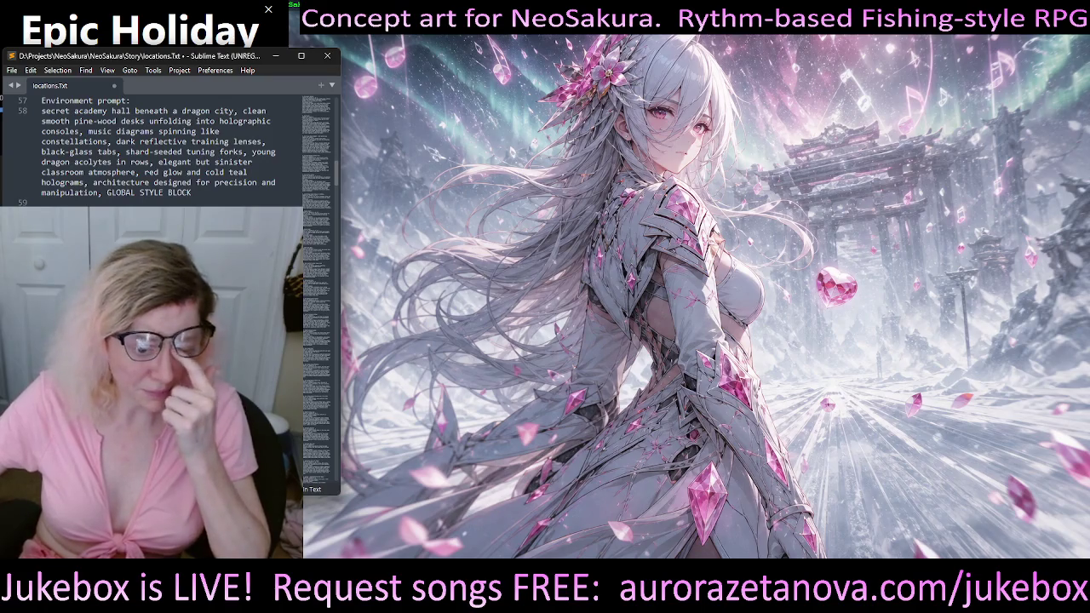
scroll(162, 149, "down", 2)
scroll(162, 149, "down", 2)
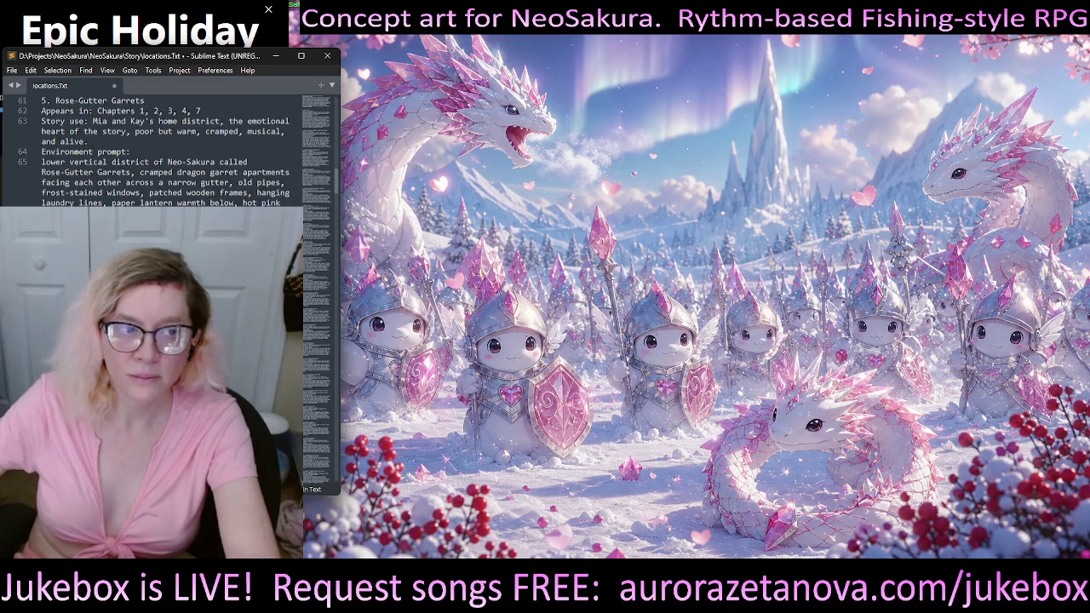
scroll(171, 149, "up", 5)
scroll(170, 149, "down", 3)
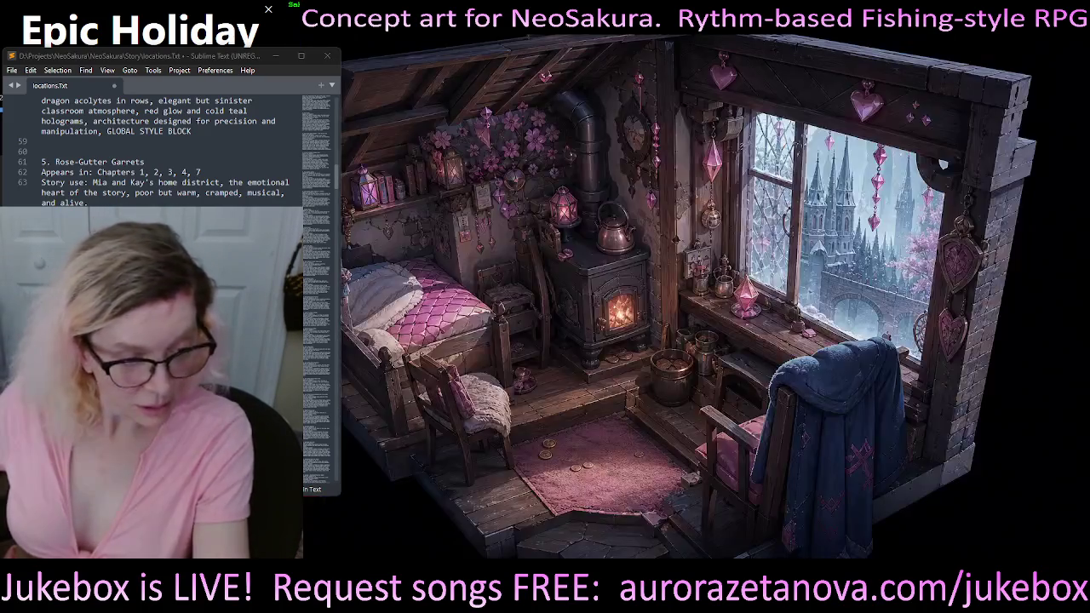
scroll(170, 149, "down", 1)
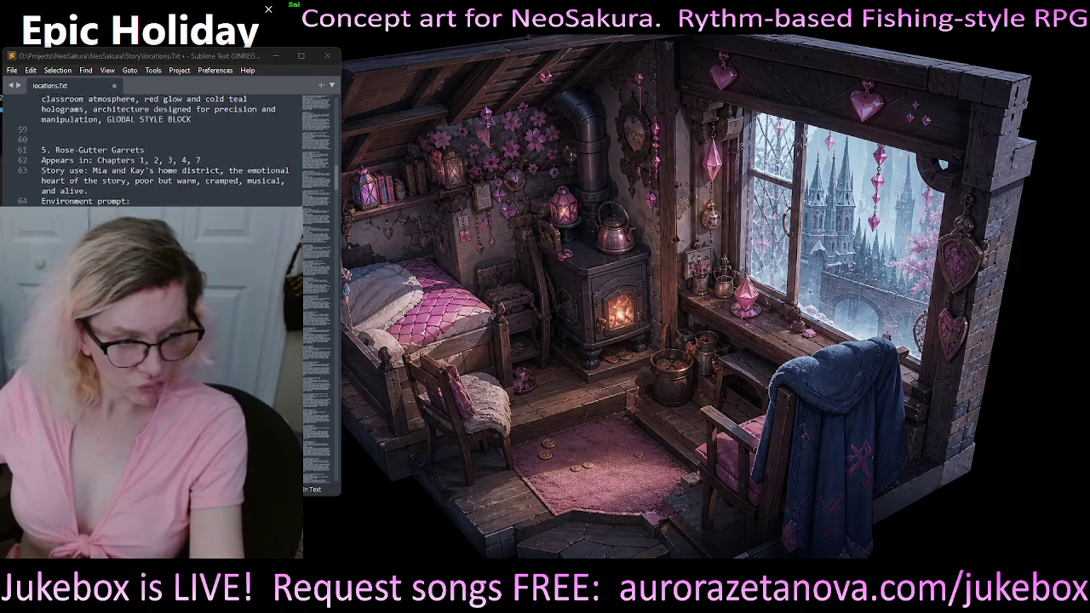
scroll(170, 149, "down", 1)
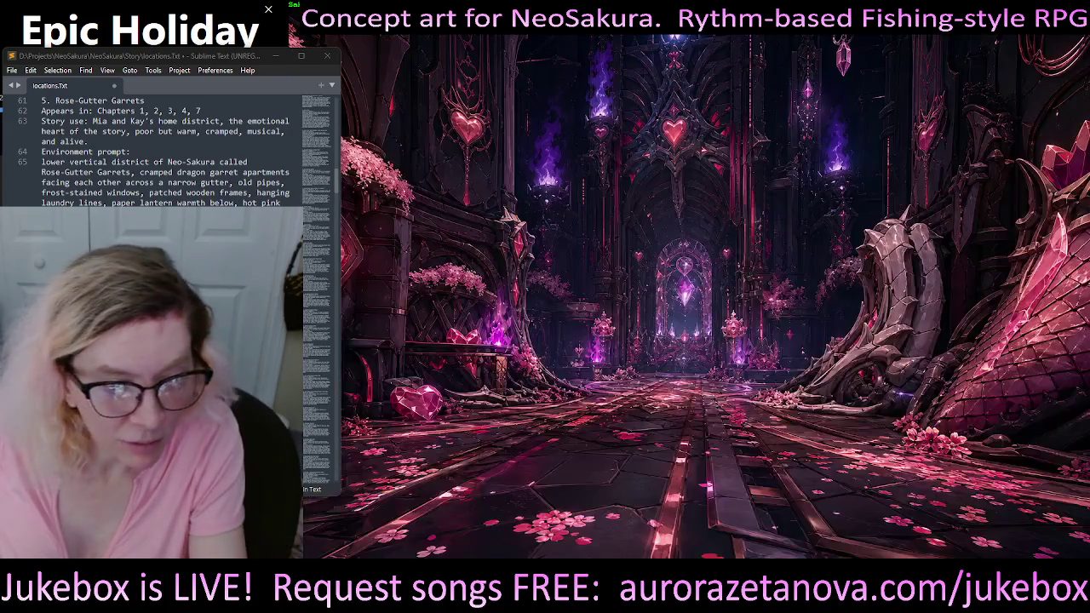
key("alt+Tab")
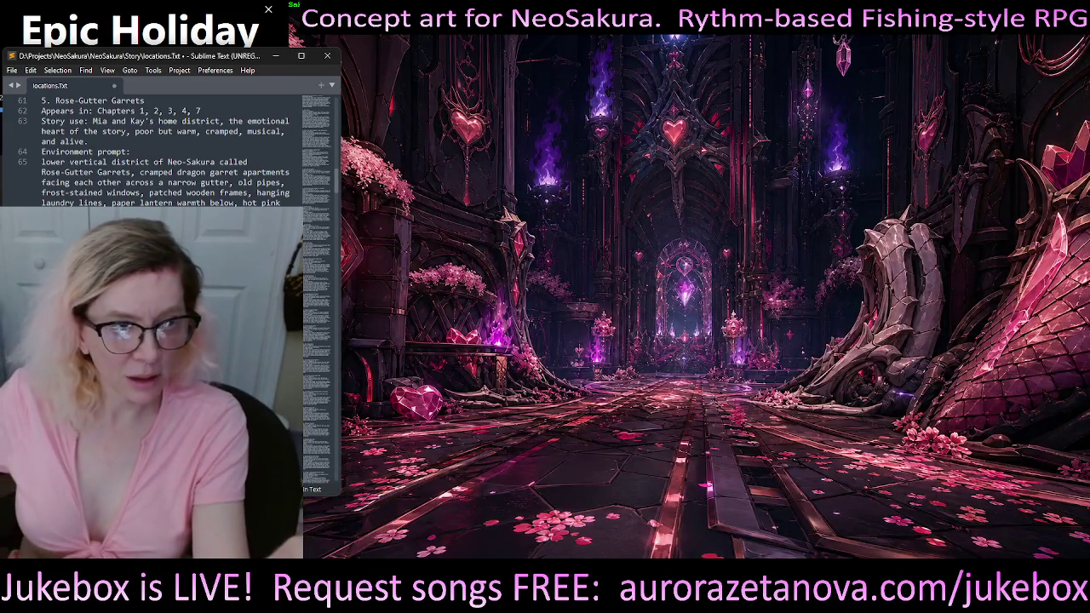
left_click(170, 162)
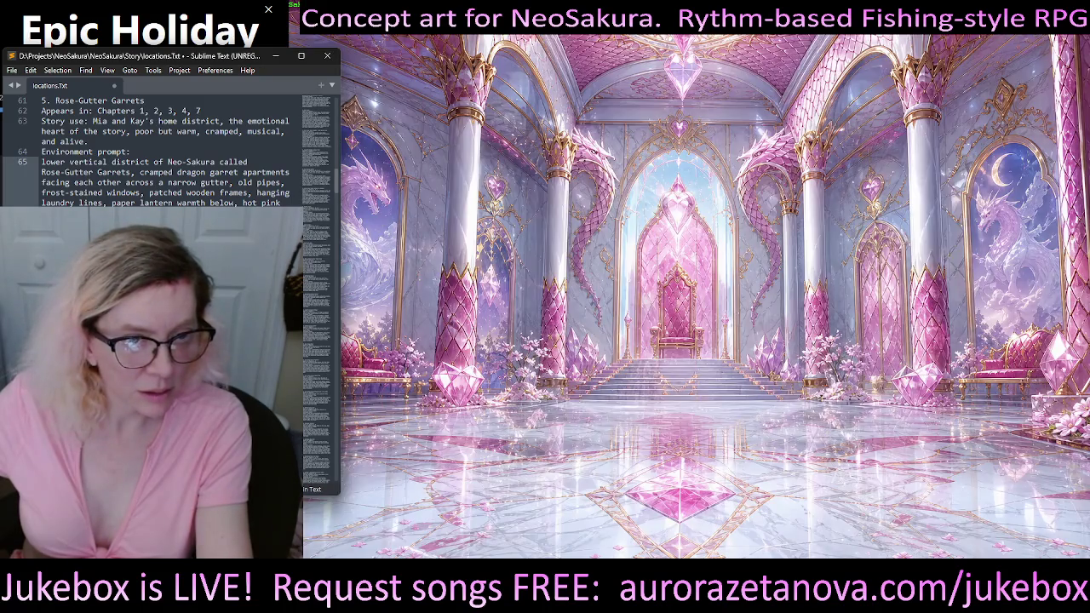
mouse_move(281, 204)
left_mouse_down()
mouse_move(41, 172)
mouse_move(40, 162)
left_mouse_up()
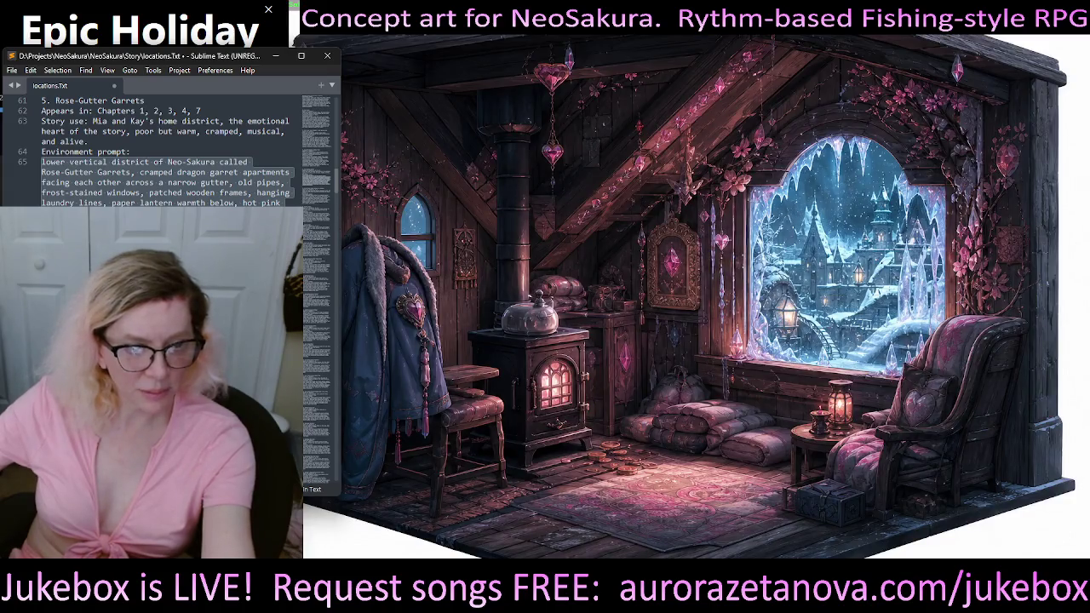
left_click(171, 182)
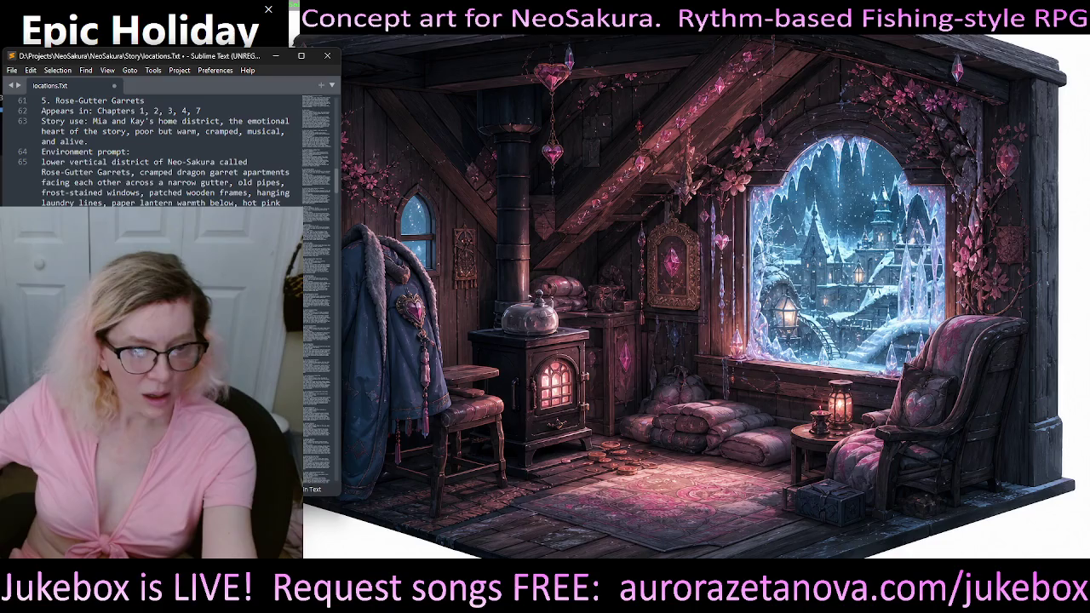
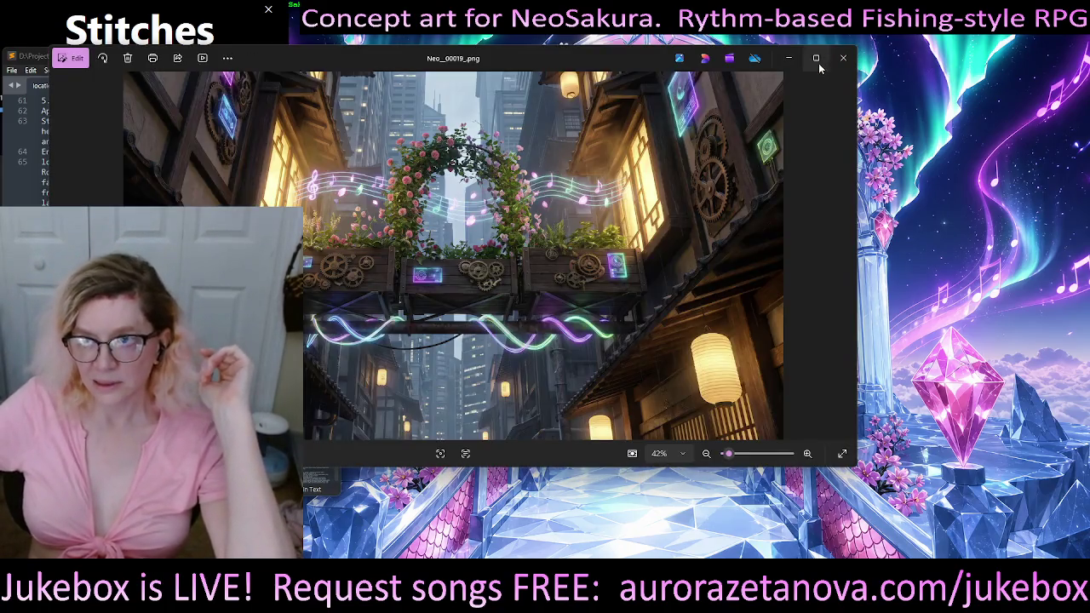
Step: Maximize the Photos window so the steampunk alley concept art fills the screen
left_click(817, 59)
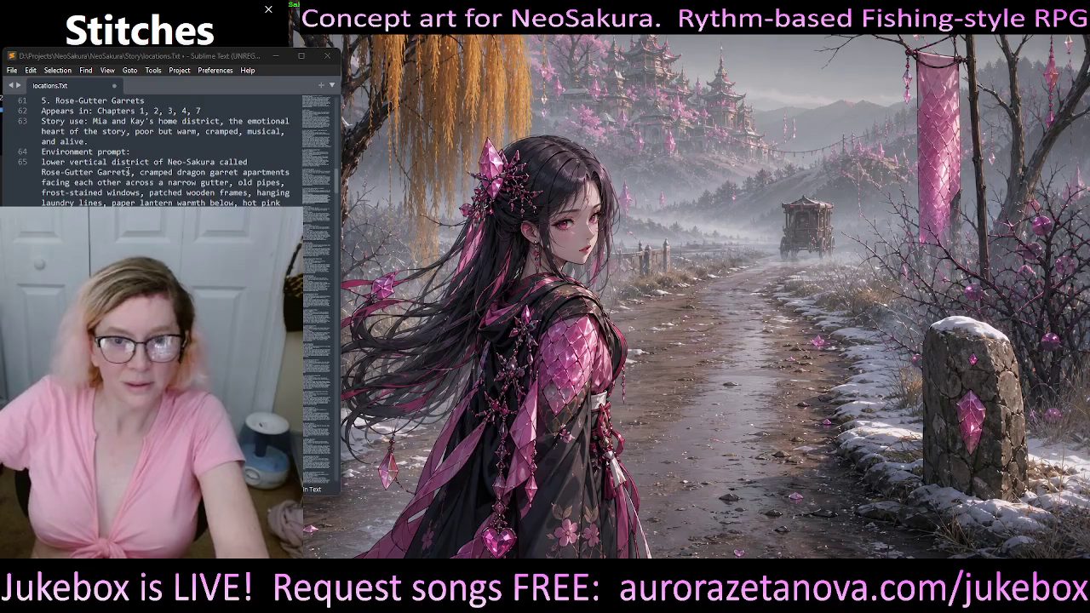
scroll(161, 149, "up", 5)
scroll(162, 149, "up", 5)
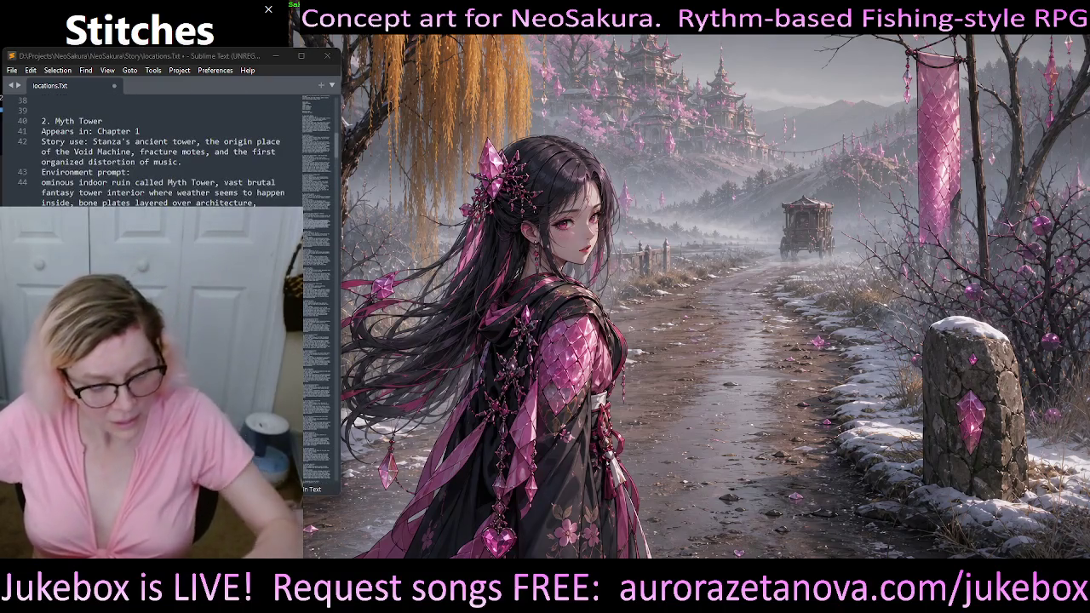
scroll(162, 149, "up", 4)
scroll(162, 149, "up", 4)
scroll(161, 149, "up", 2)
scroll(162, 149, "up", 3)
scroll(162, 149, "up", 3)
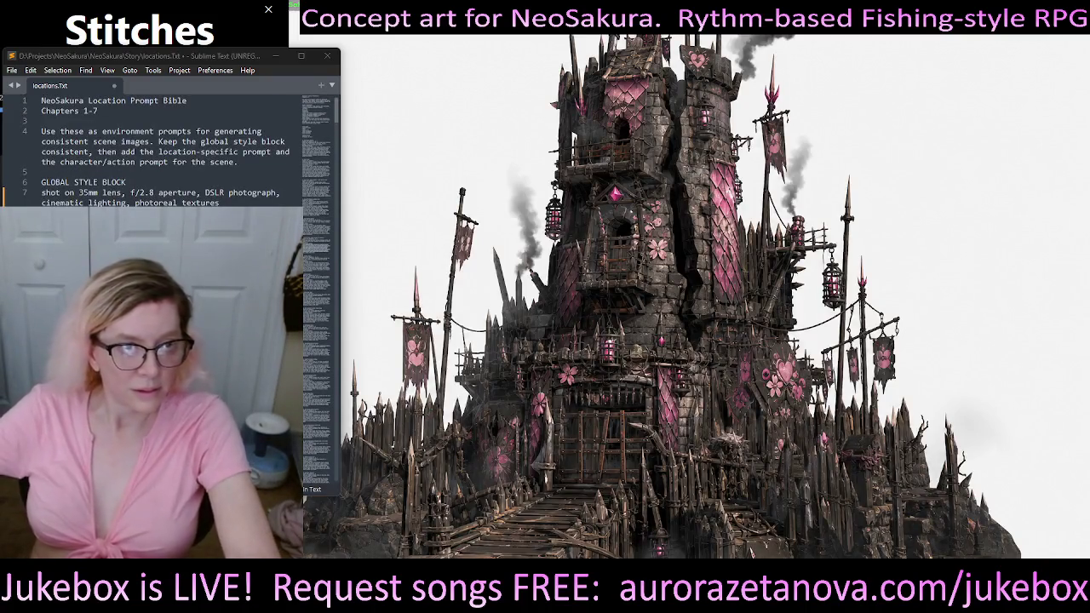
scroll(162, 149, "down", 2)
scroll(162, 149, "down", 2)
scroll(162, 149, "down", 3)
scroll(162, 149, "down", 2)
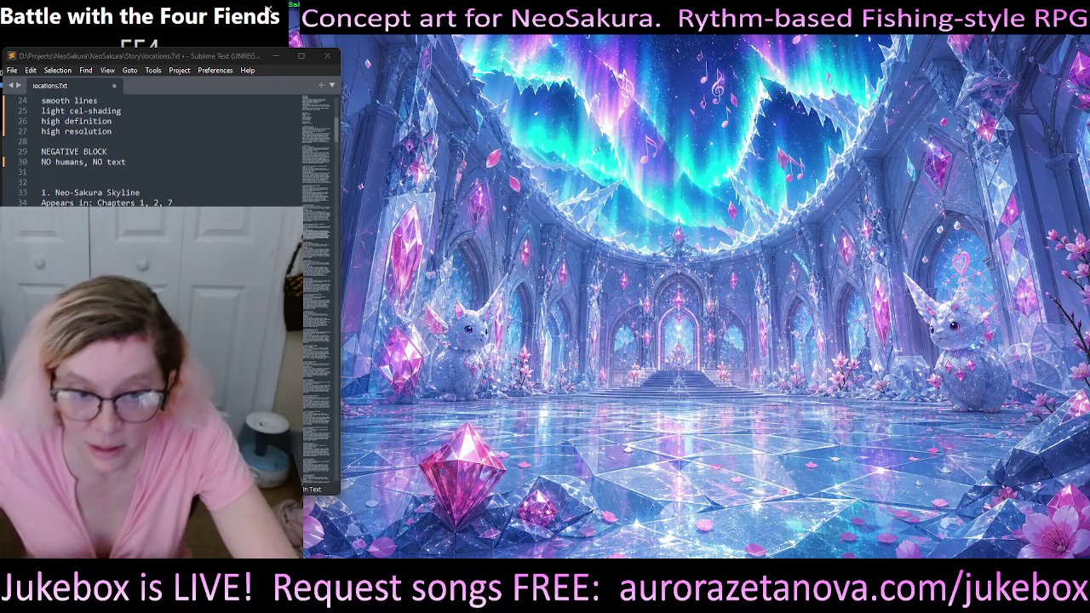
Step: Bring up the ComfyUI art-consistency chat in Claude, toggle voice dictation on and off, then close Claude
key("alt+Tab")
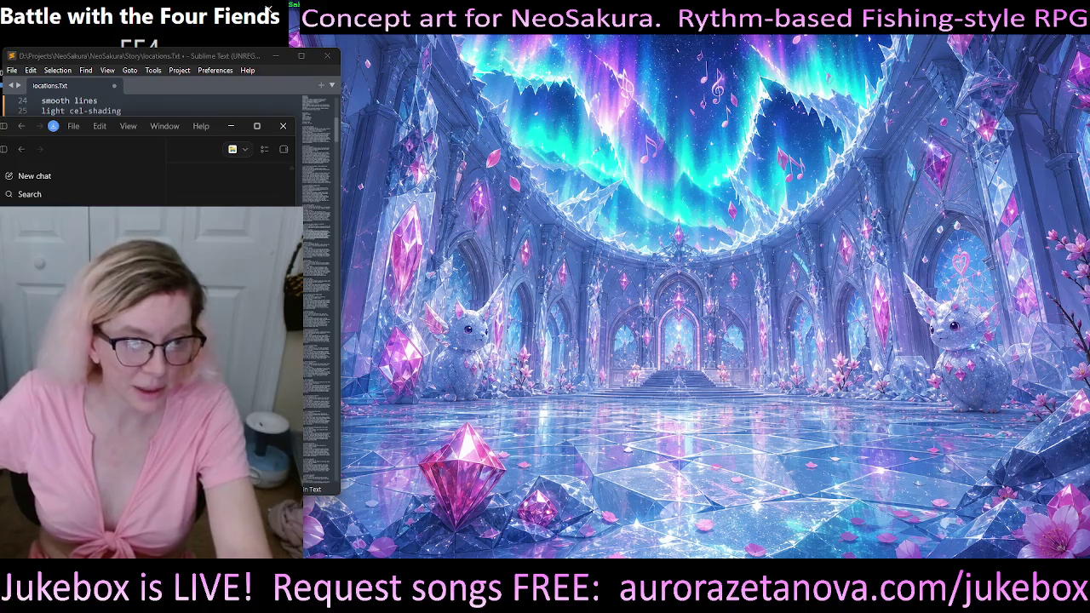
key("super+h")
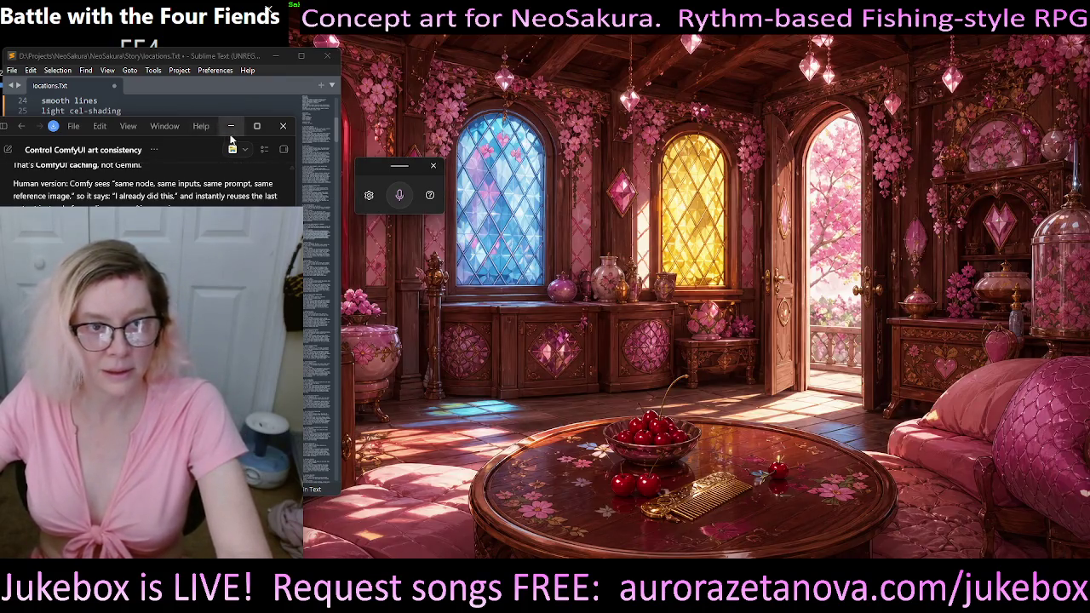
key("Escape")
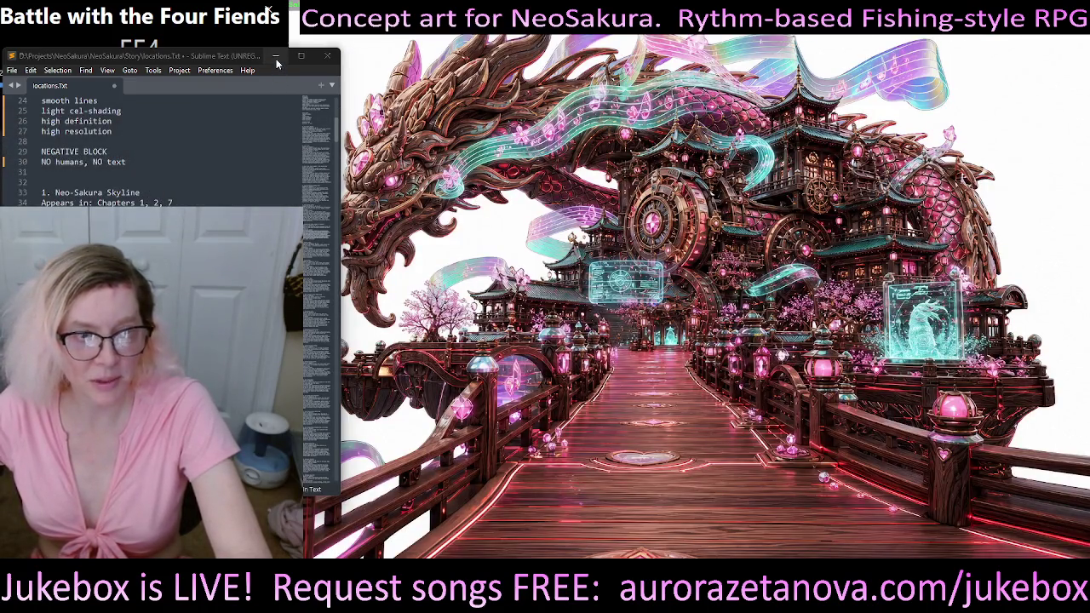
left_click(276, 57)
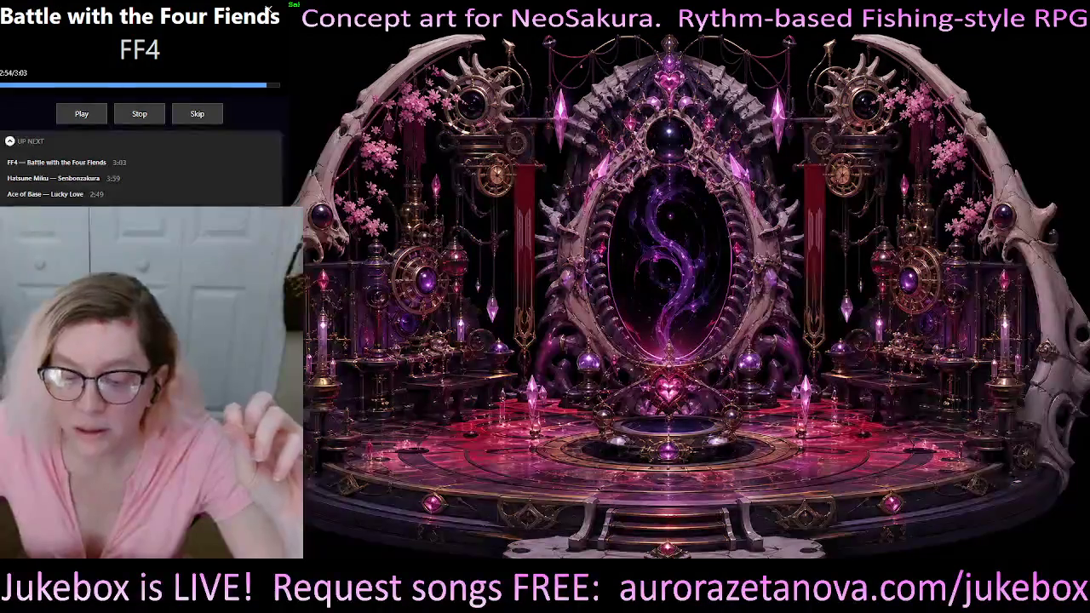
Step: Open the neon alley concept art image from the jukebox panel
left_click(562, 281)
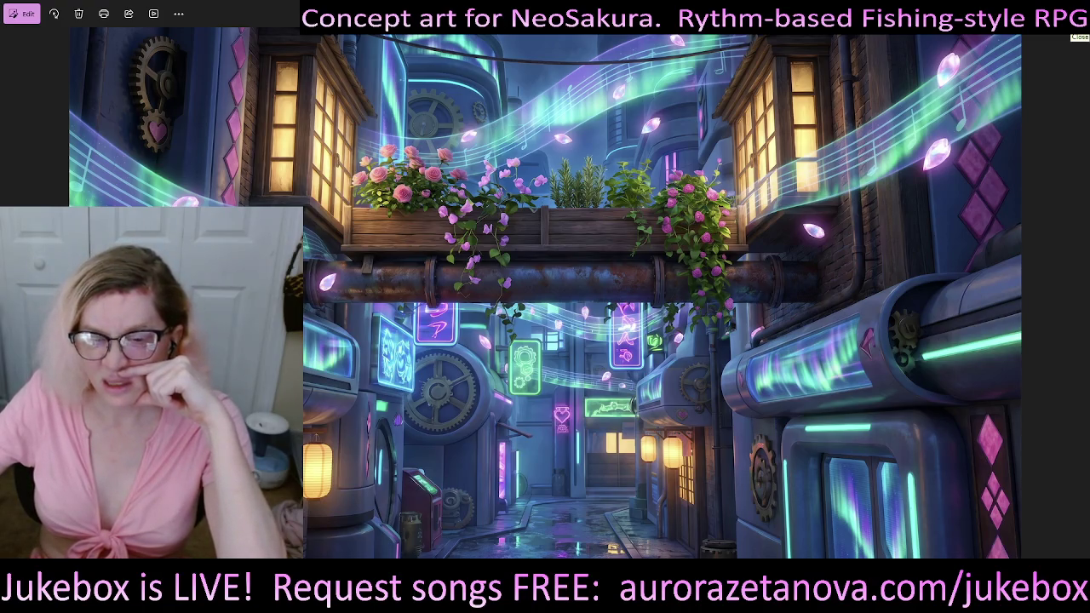
Step: Close the single alley image so the NeoSakura slideshow plays full-screen beside the jukebox
left_click(1074, 13)
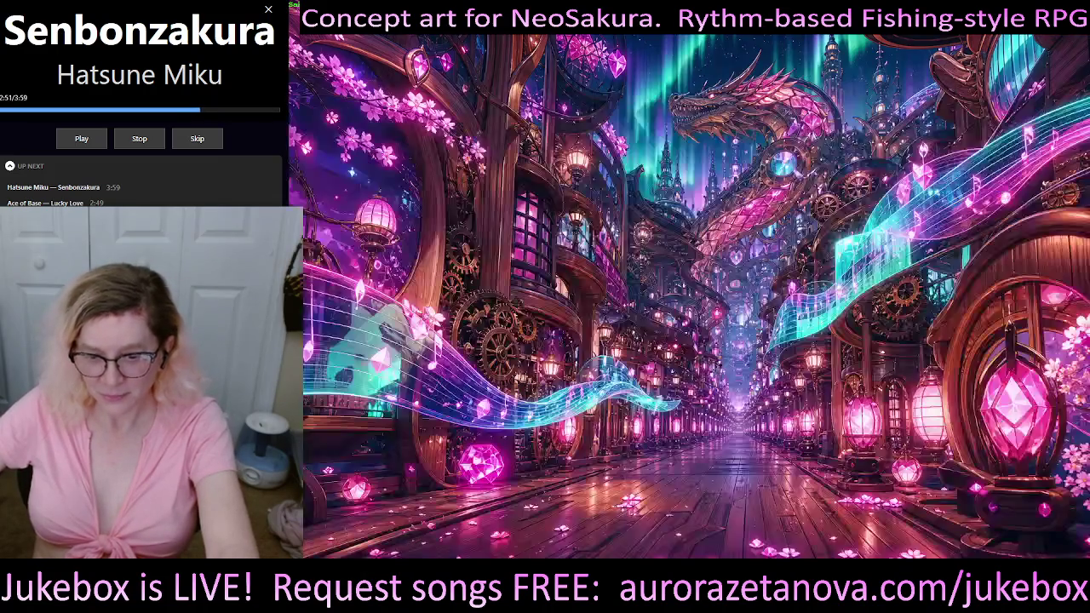
Step: Switch to locations.txt in Sublime Text and scroll down to section 5, Rose-Gutter Garrets
key("alt+Tab")
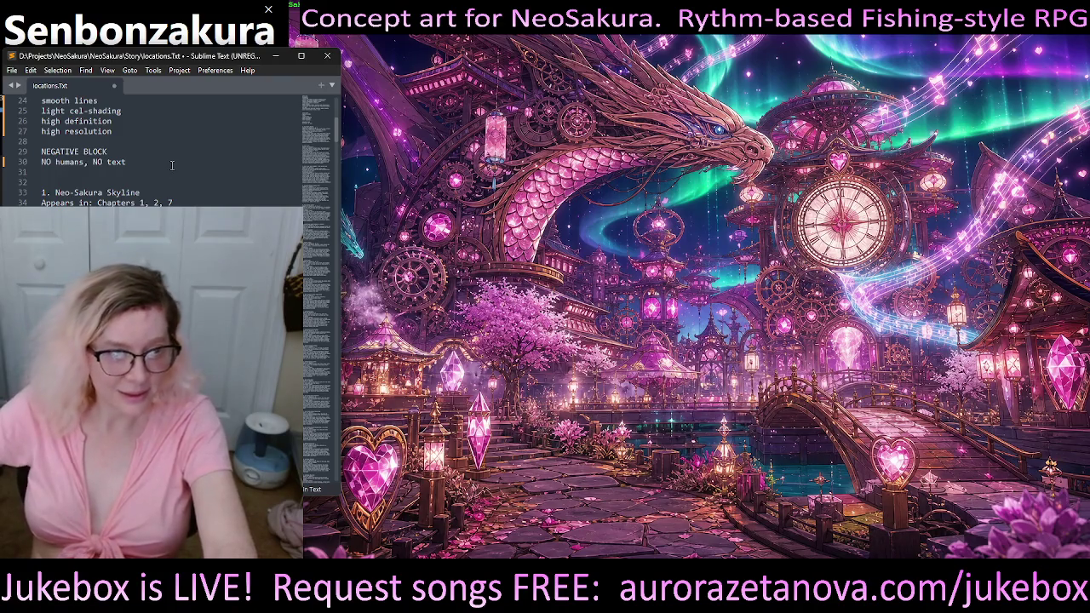
scroll(155, 132, "down", 2)
scroll(155, 132, "down", 2)
scroll(127, 201, "down", 2)
scroll(127, 201, "down", 2)
scroll(128, 200, "down", 2)
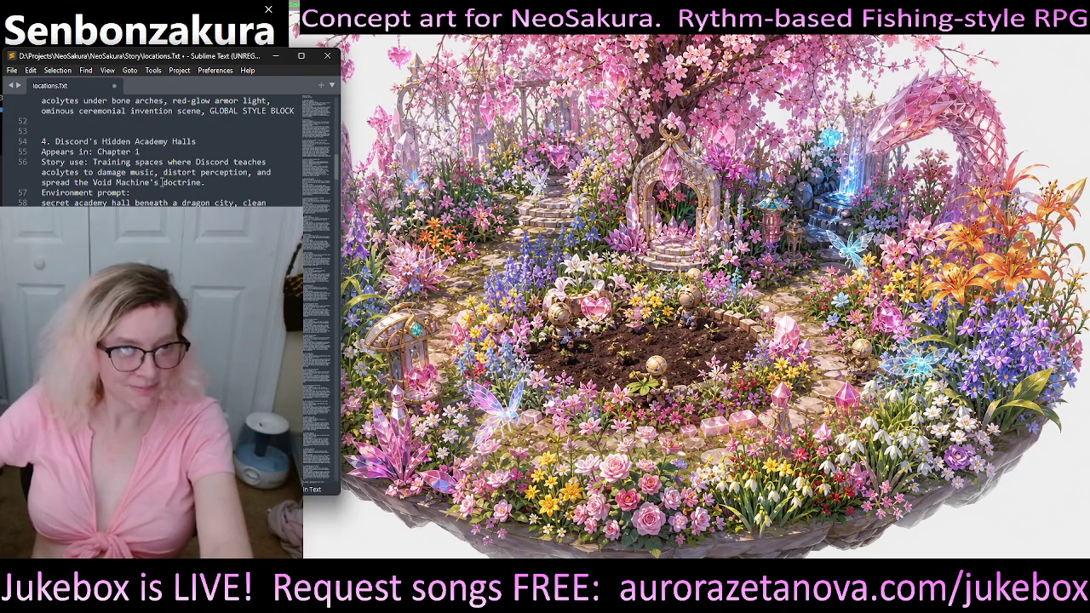
scroll(139, 168, "down", 2)
scroll(141, 192, "down", 2)
scroll(138, 194, "down", 2)
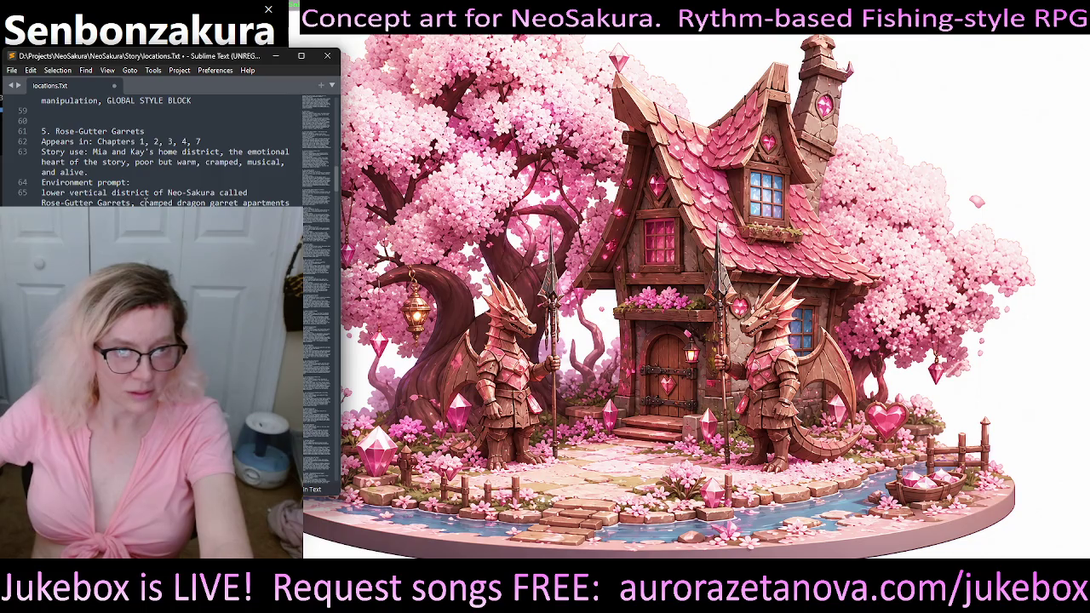
Step: Place the cursor on line 65, minimize Sublime Text, and leave the slideshow for a single image
left_click(141, 202)
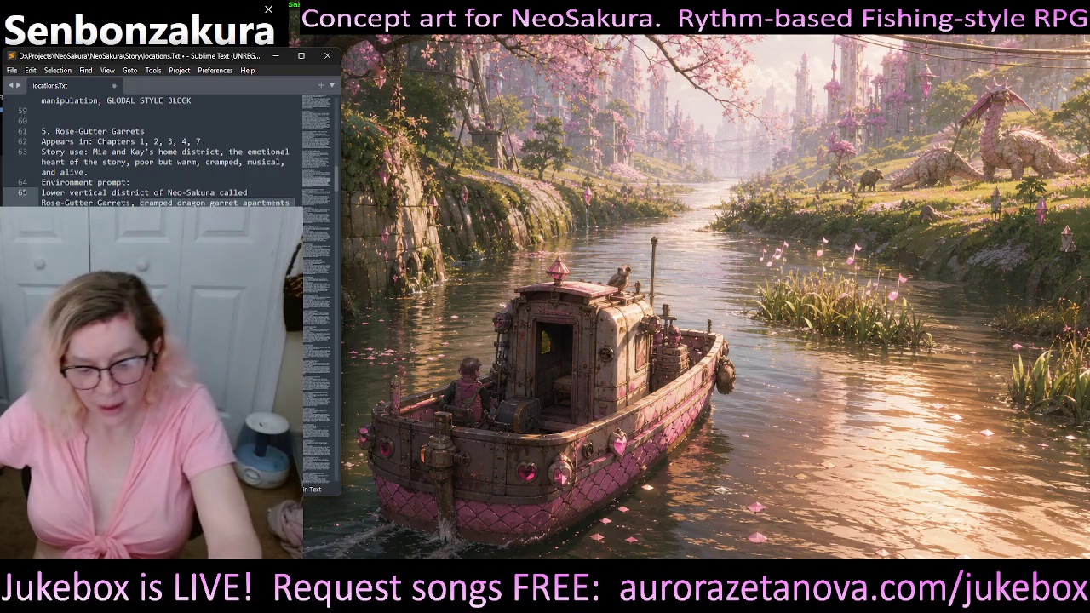
left_click(275, 56)
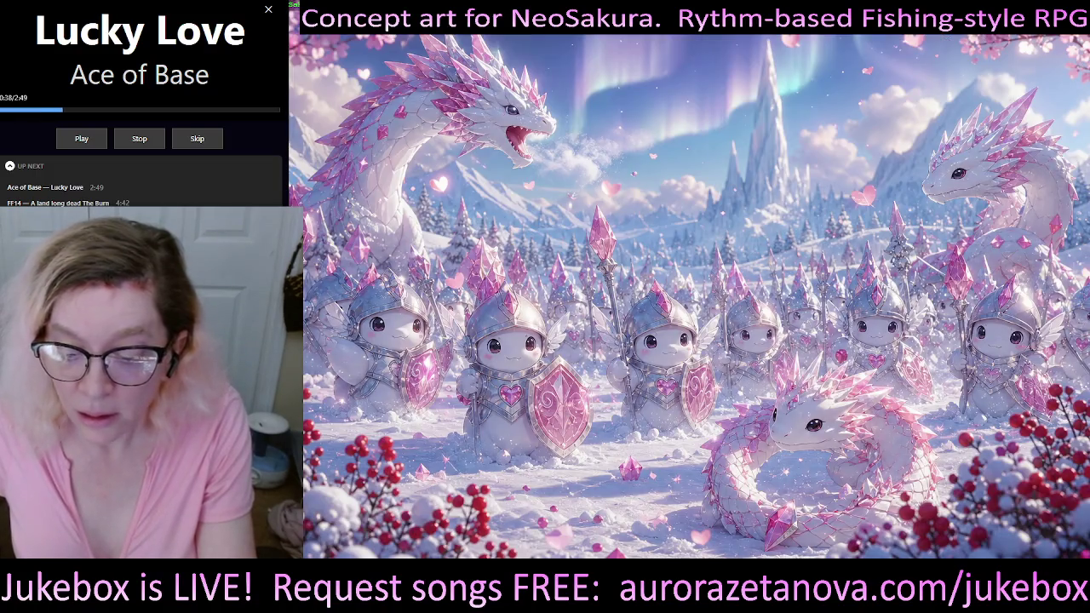
left_click(557, 275)
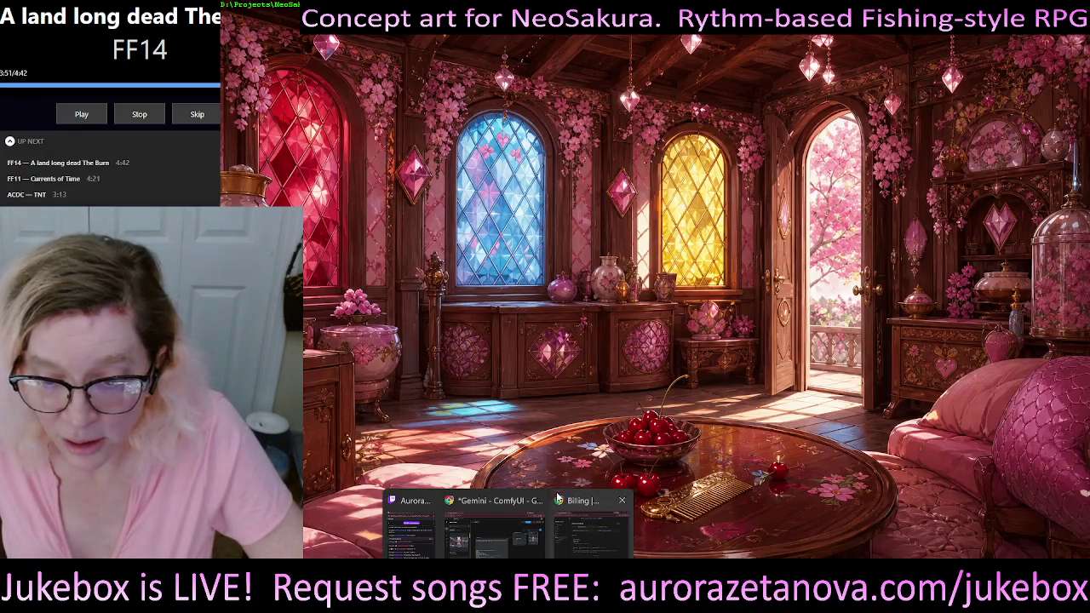
Step: Open a new Chrome window from the taskbar and dock the Juke song library over the art
left_click(494, 511)
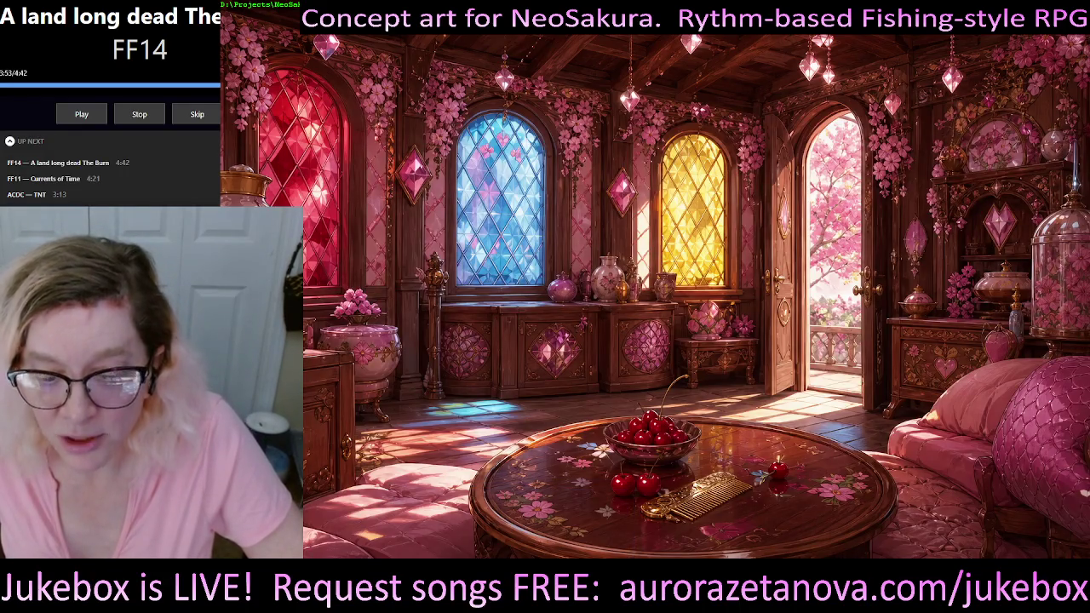
left_click(496, 511)
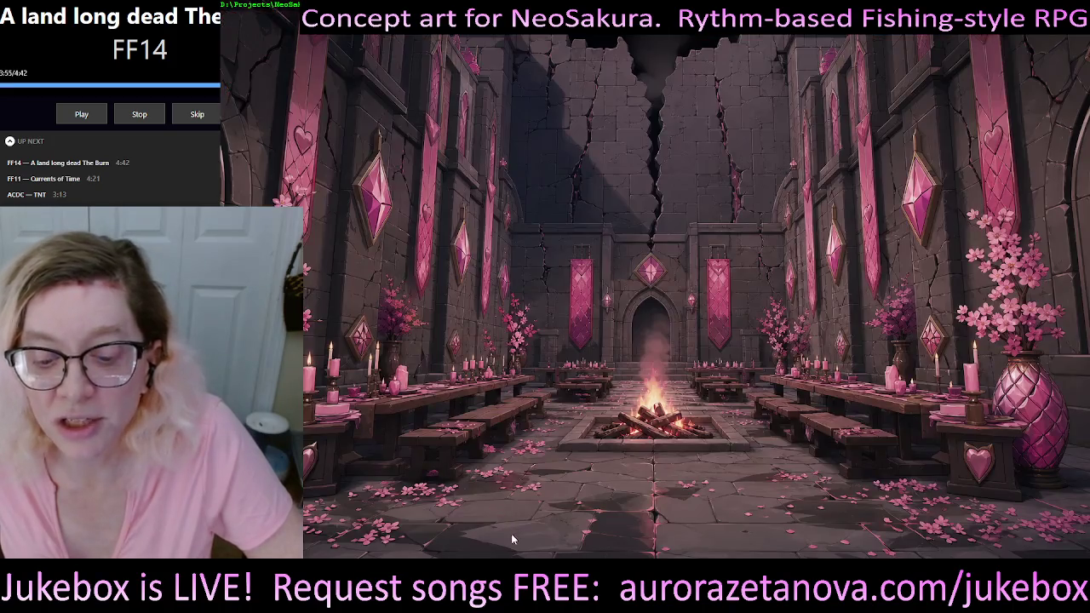
right_click(507, 587)
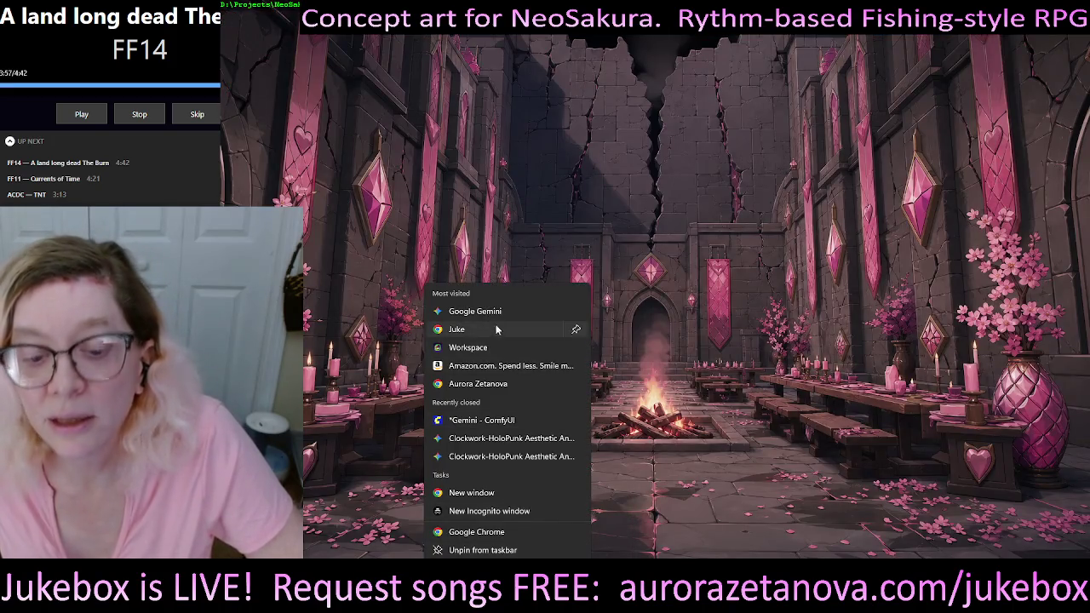
left_click(472, 493)
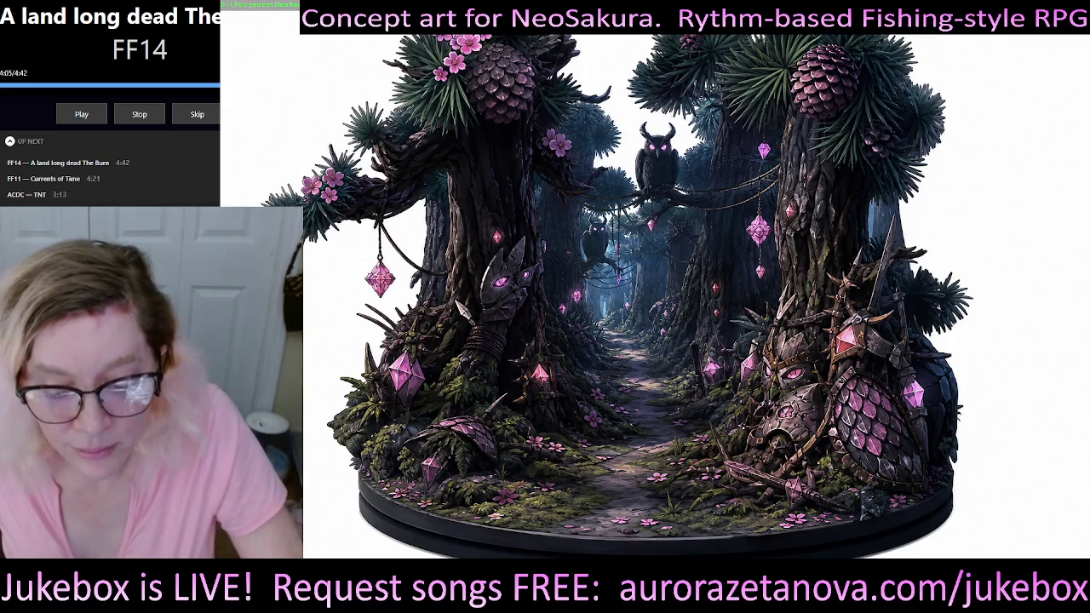
key("alt+Tab")
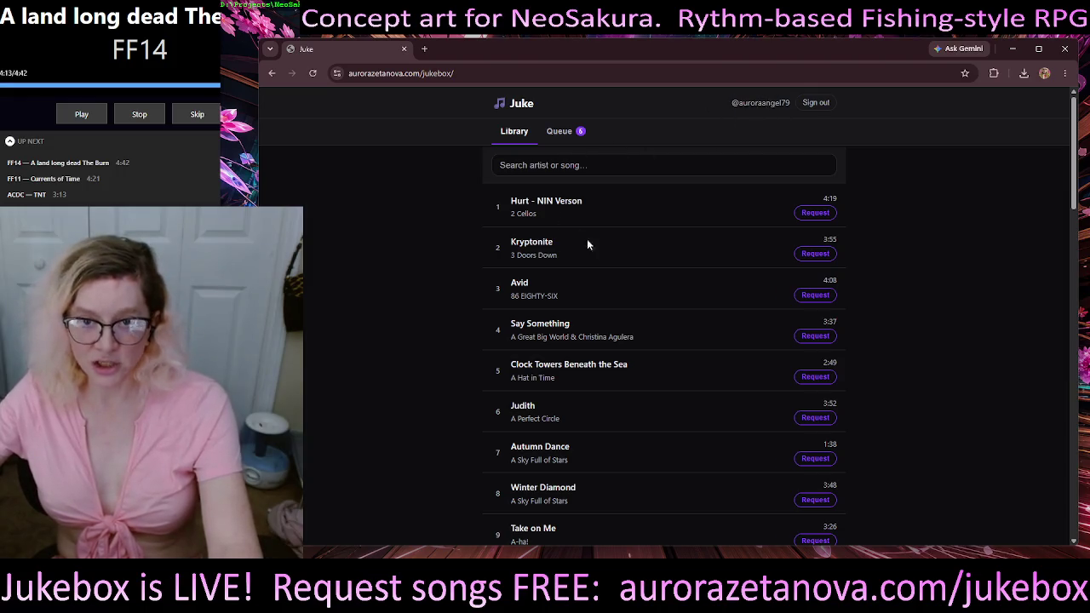
Step: Check the Juke request queue, then return to the Library tab
scroll(638, 315, "down", 5)
scroll(630, 255, "up", 5)
left_click(562, 132)
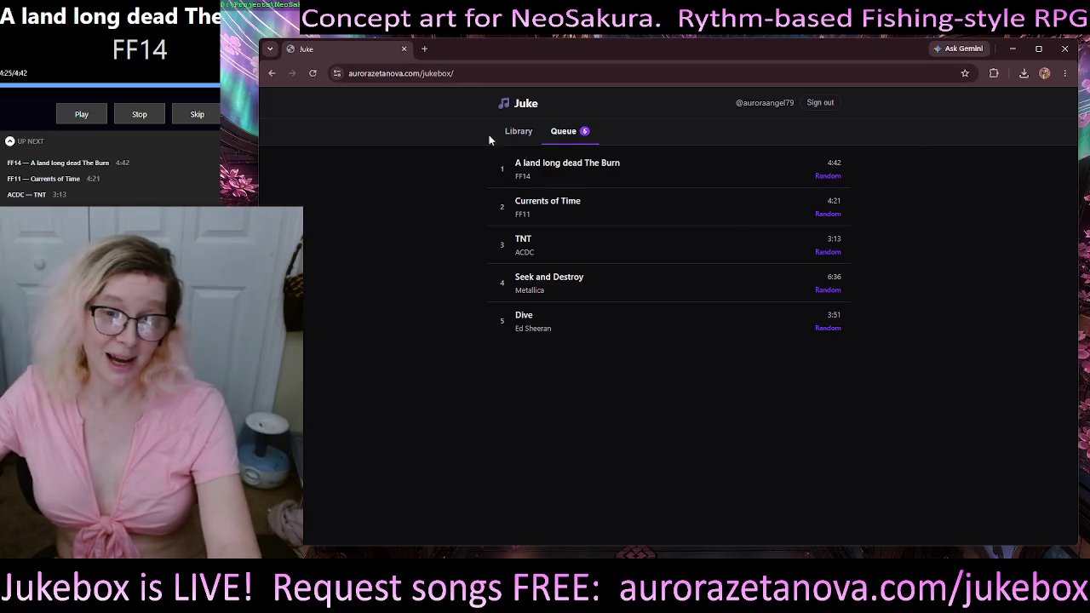
left_click(520, 132)
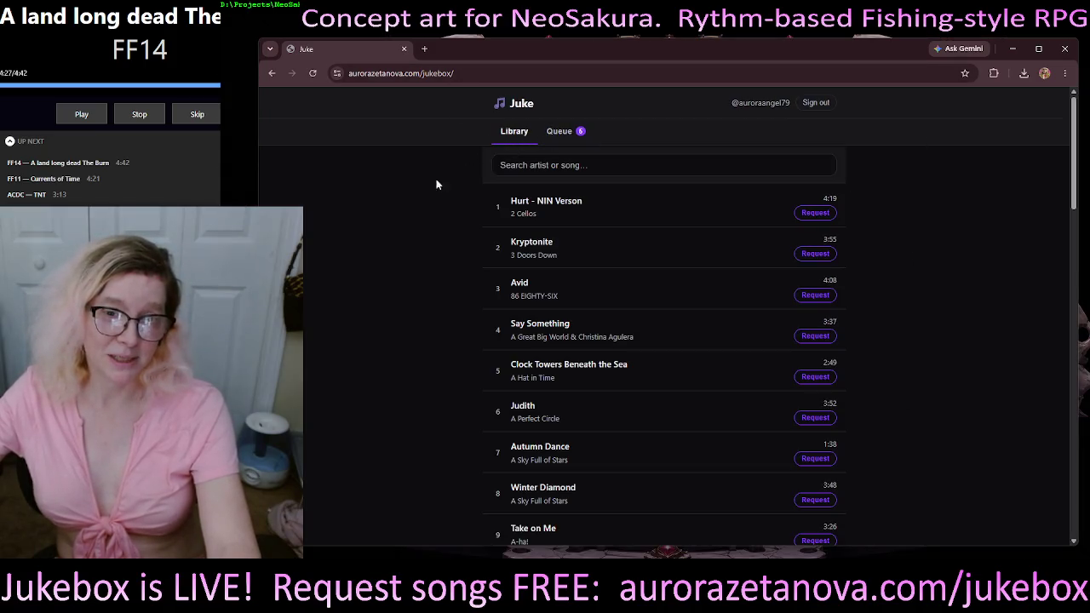
Step: Scroll through the song library and move on to page 2 of 44
left_click(556, 167)
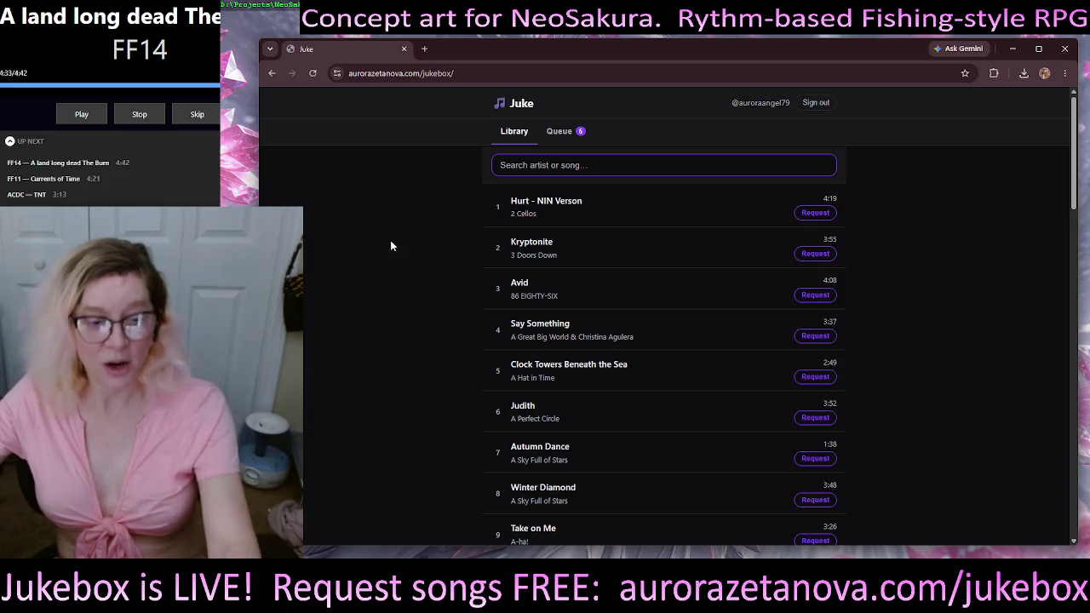
scroll(389, 247, "down", 1)
scroll(389, 248, "up", 1)
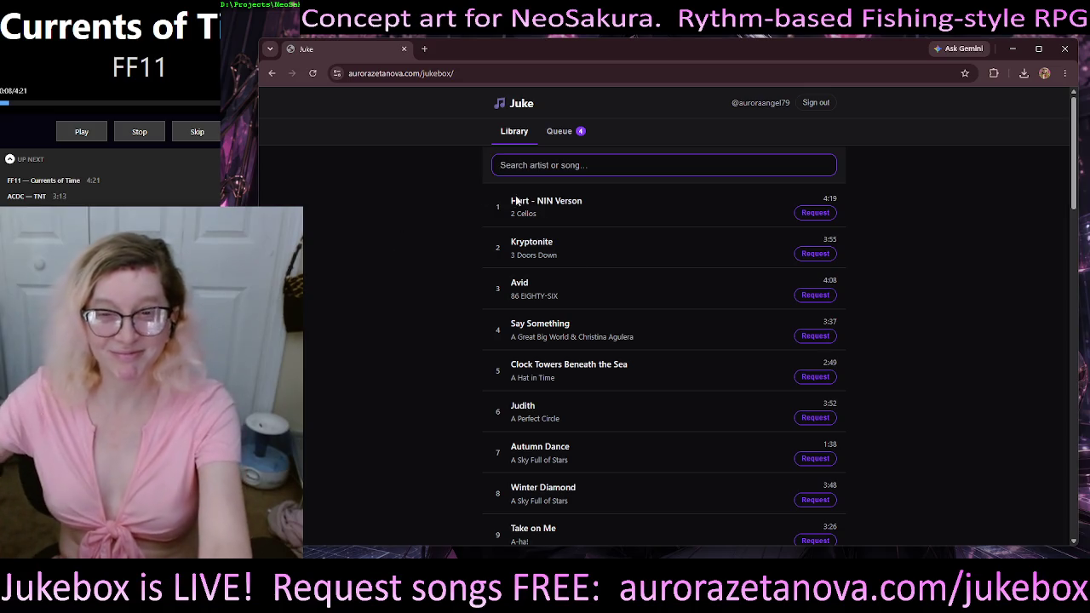
scroll(951, 249, "down", 2)
scroll(950, 266, "down", 1)
scroll(948, 292, "down", 6)
scroll(949, 308, "down", 7)
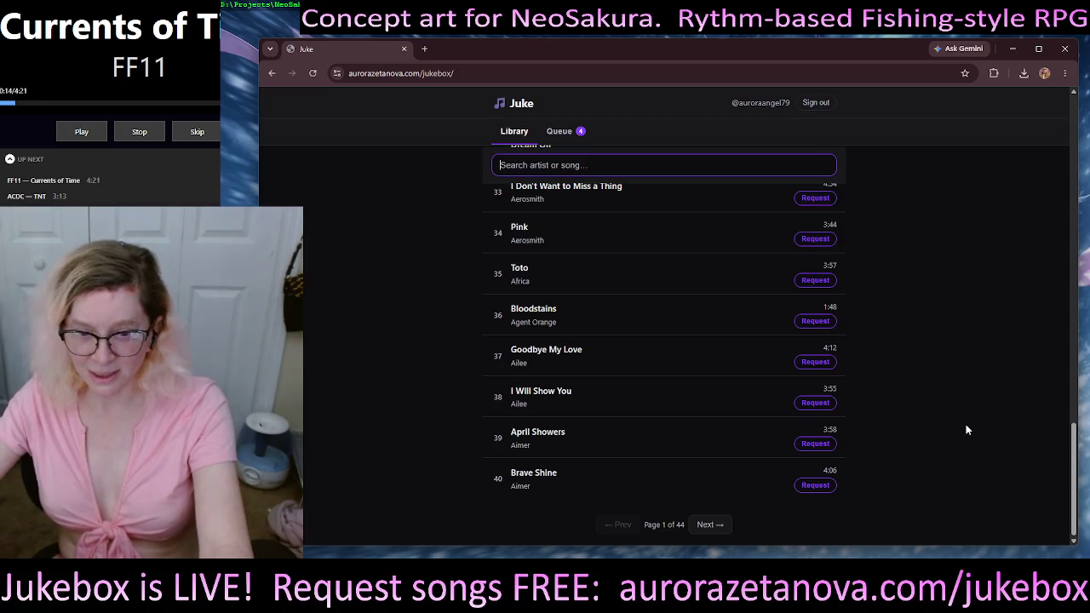
left_click(709, 525)
scroll(716, 524, "down", 2)
scroll(716, 523, "down", 9)
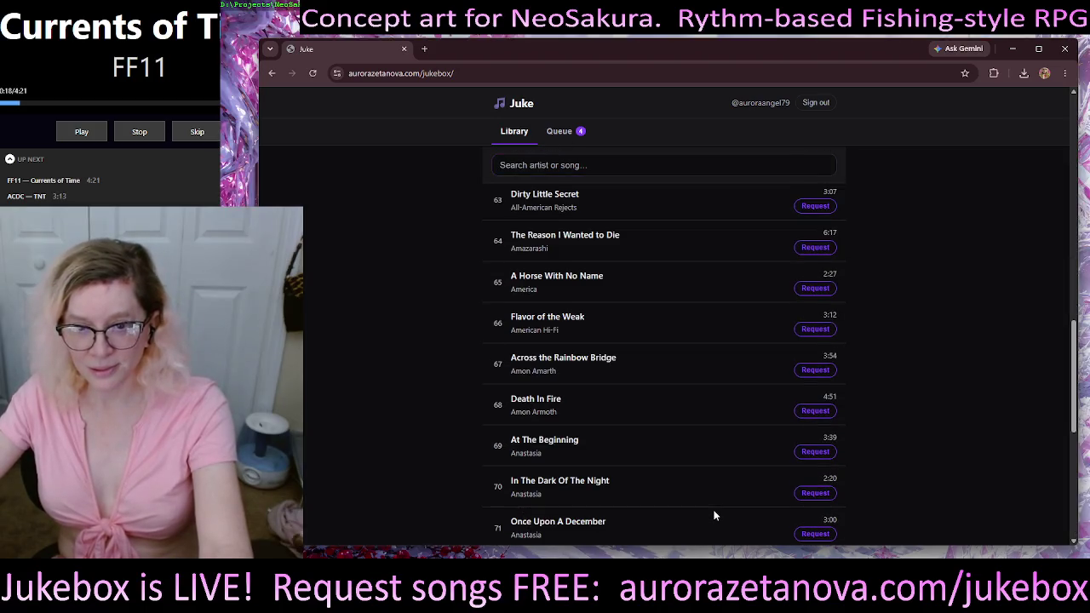
scroll(714, 511, "down", 4)
scroll(713, 503, "down", 1)
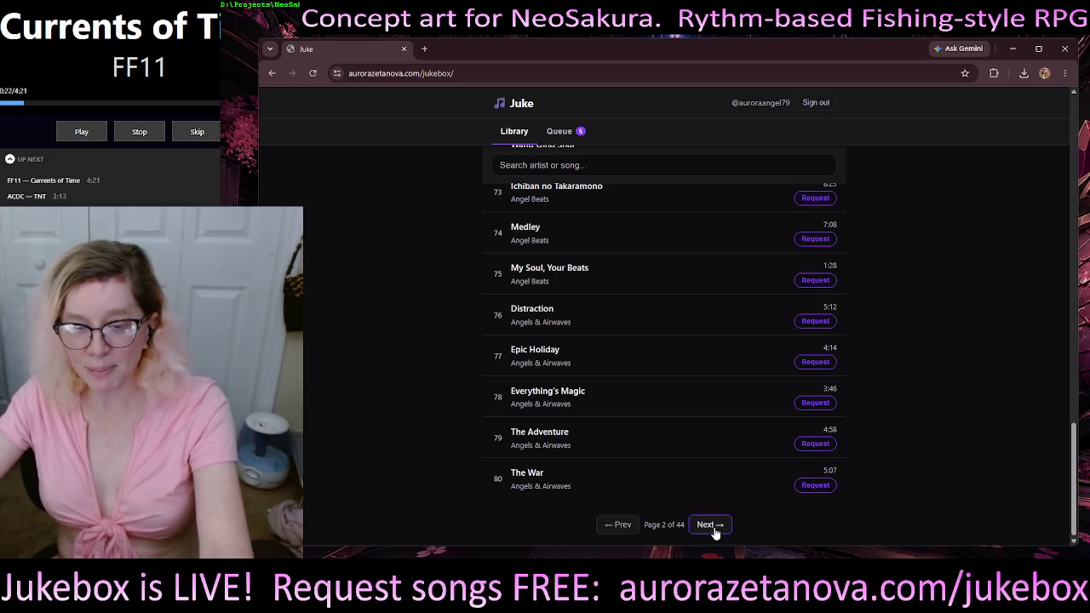
Step: Search the library for '50 cent', then 'doja', and request Baby Im Jealous Ft. Doja Cat
left_click(618, 166)
type("50 cent")
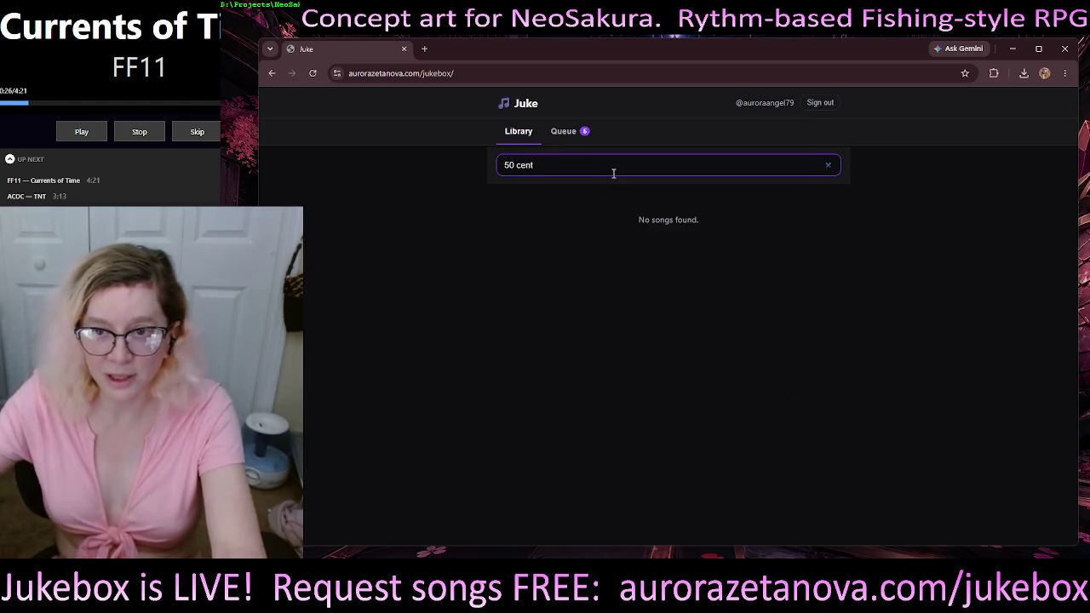
key("BackSpace")
key("BackSpace")
key("BackSpace")
key("BackSpace")
key("BackSpace")
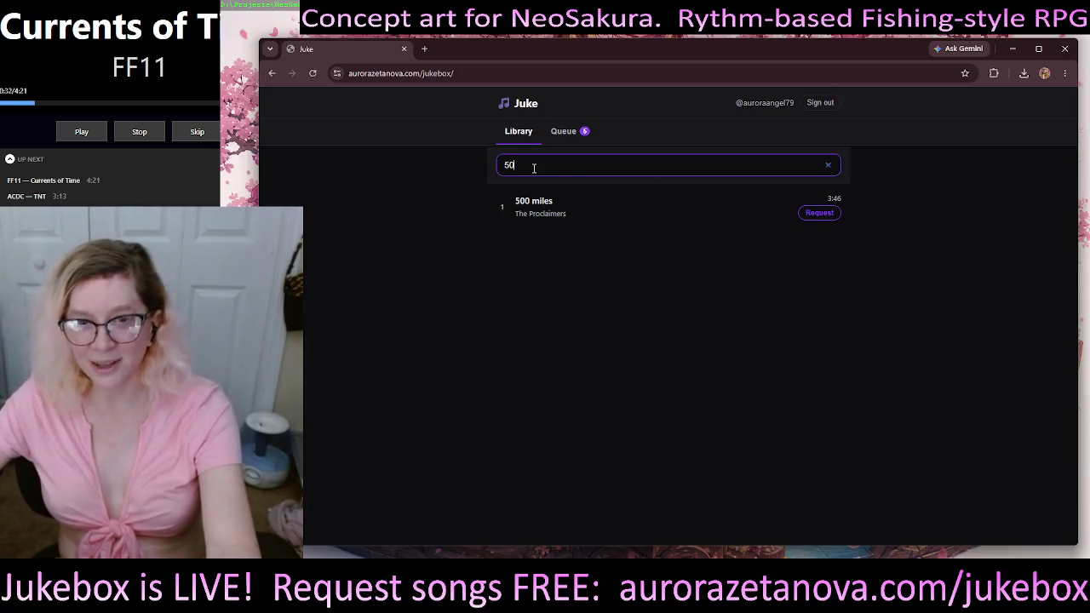
key("BackSpace")
key("BackSpace")
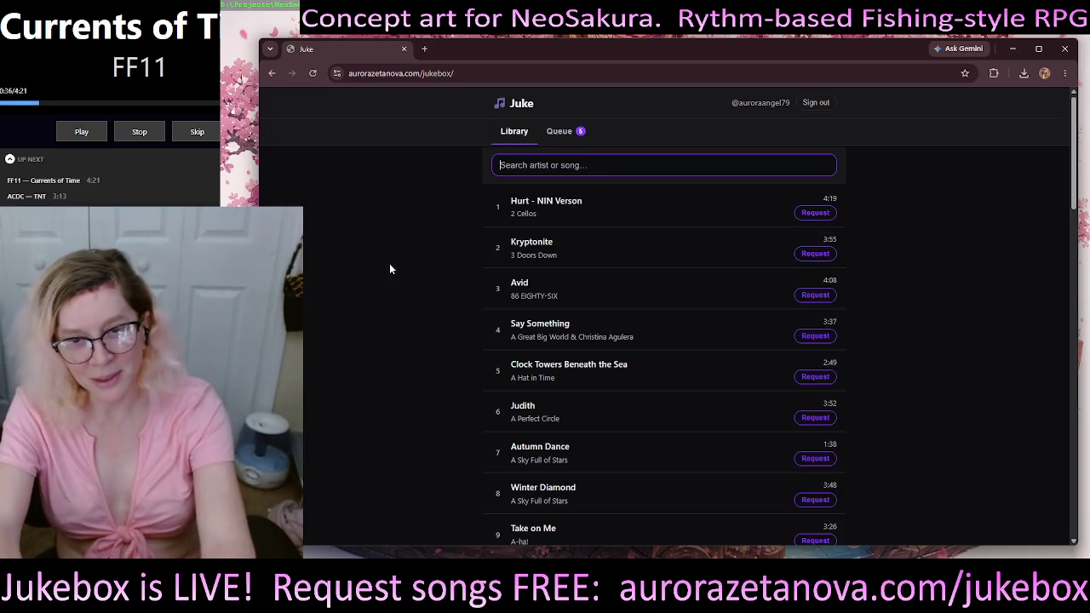
type("doja")
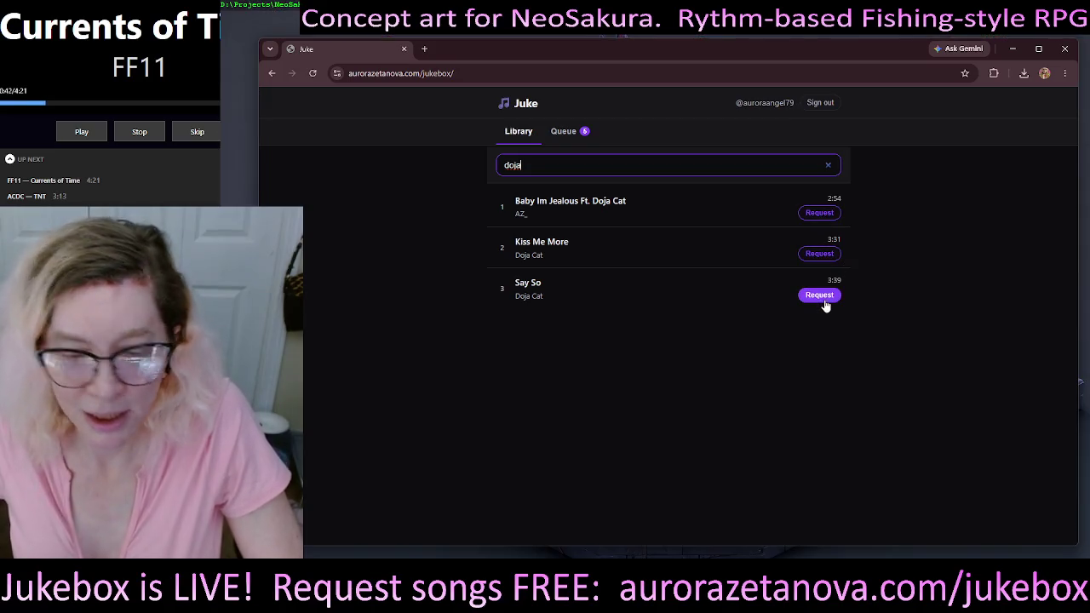
left_click(826, 217)
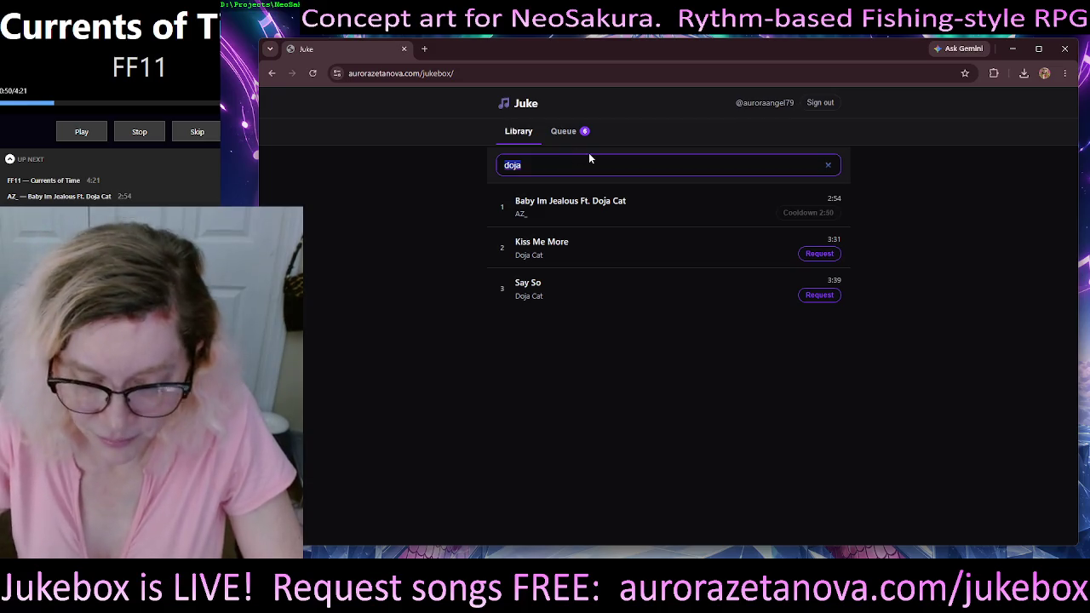
Step: Search the Juke library for 'rick', then open BitMidi in a new browser tab
type("rick")
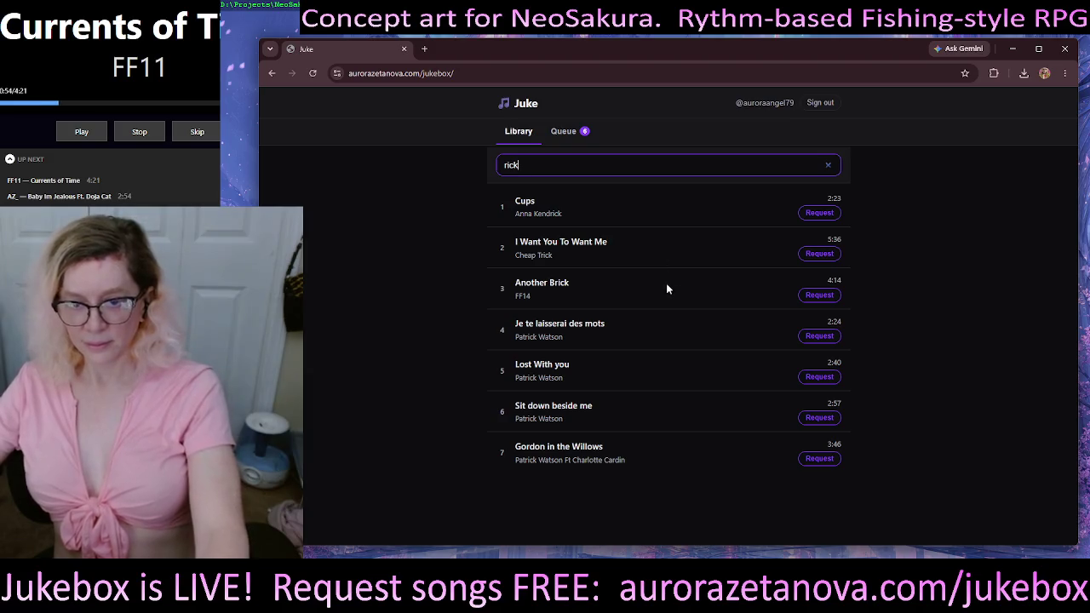
left_click(425, 49)
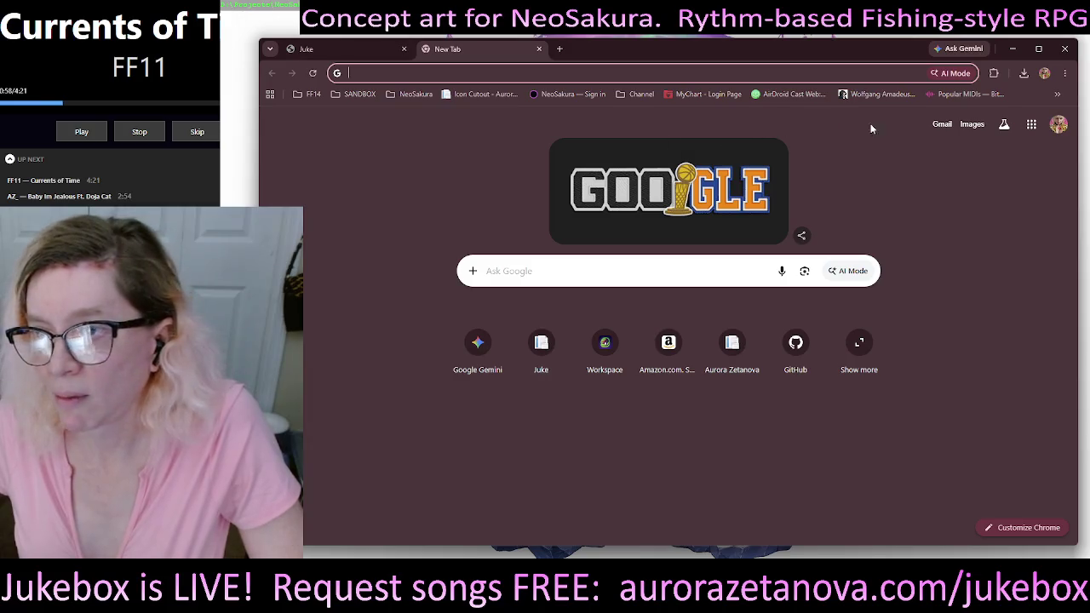
left_click(967, 94)
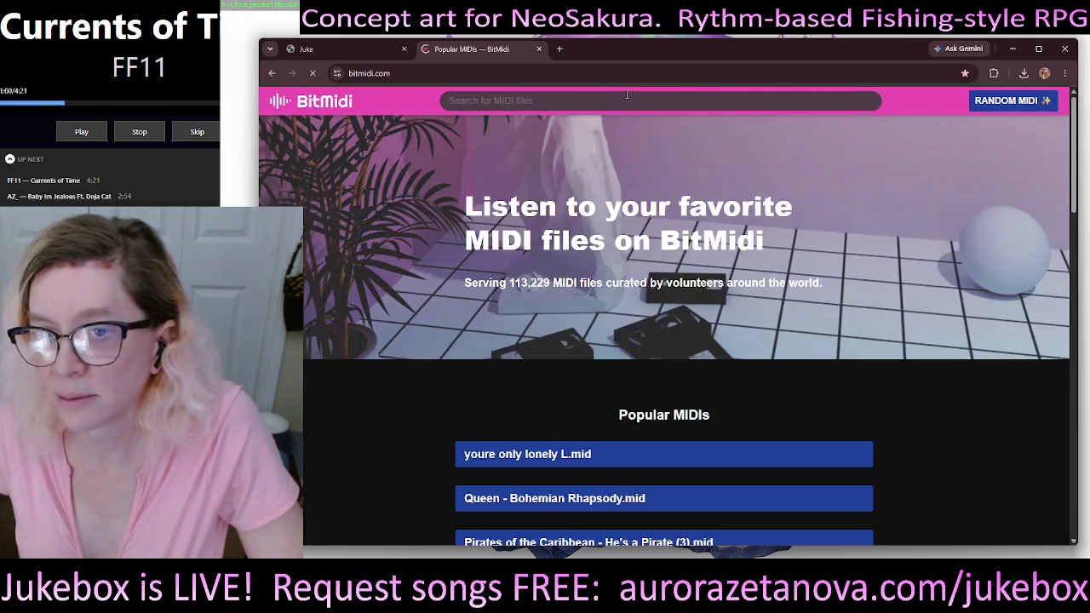
Step: Search BitMidi for 'rick', finding rick-renner-fim_de_semana.mid, then return to the Juke library
scroll(627, 95, "down", 5)
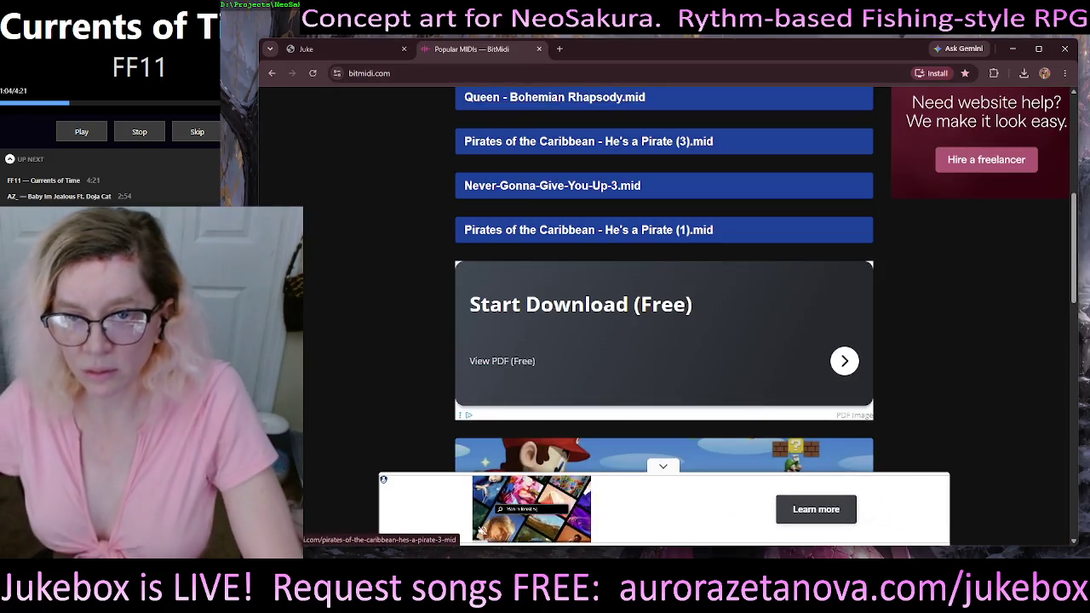
scroll(613, 145, "up", 5)
left_click(565, 100)
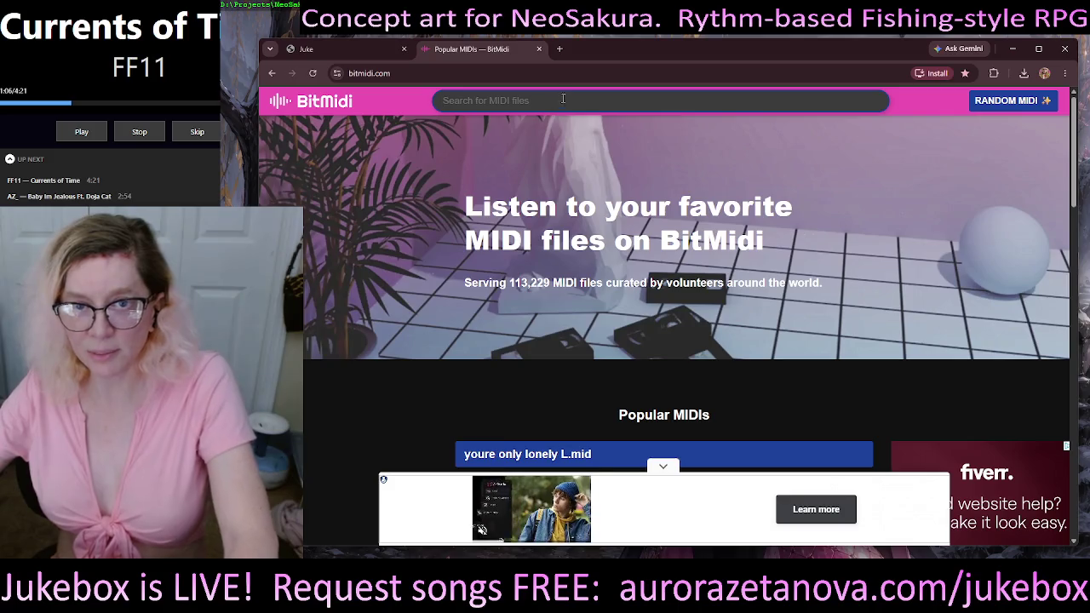
type("rick")
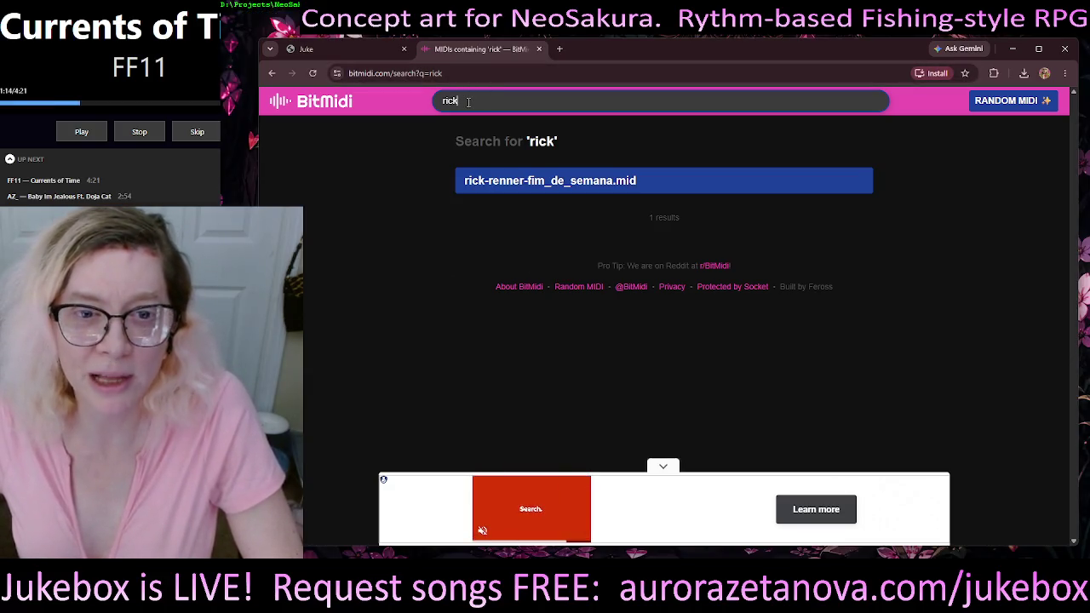
left_click(341, 51)
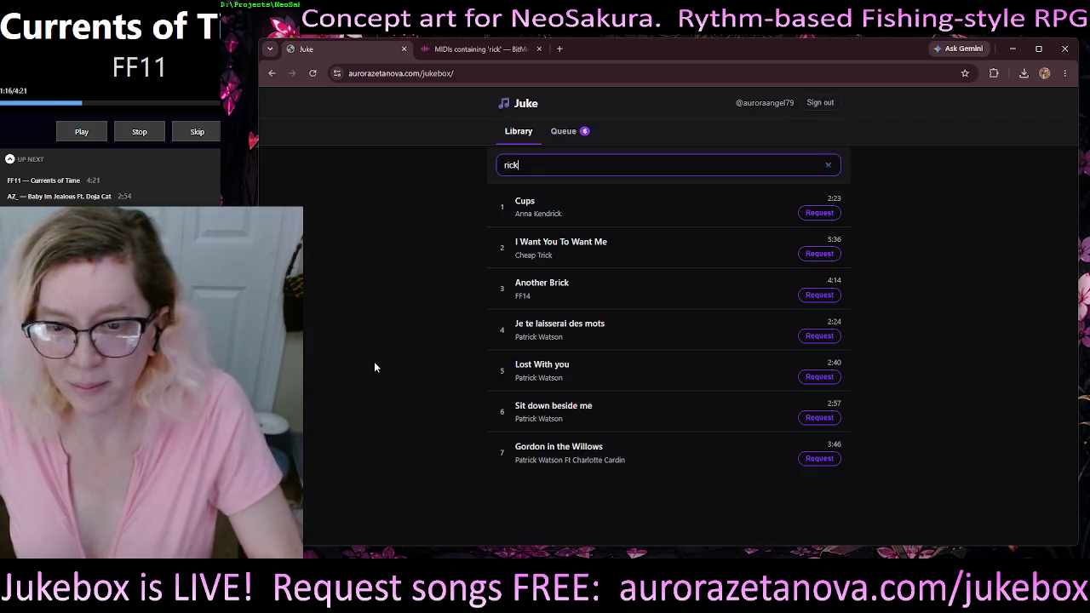
Step: Replace the old 'rick' library search, trying 'sno' and 'ash' before settling on 'az'
double_click(511, 165)
key("BackSpace")
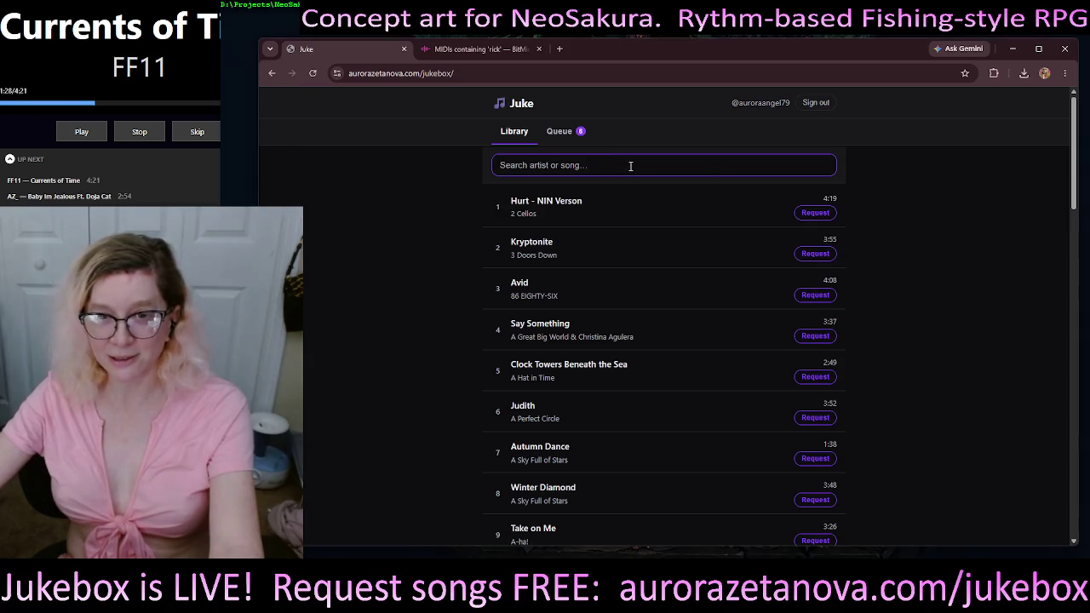
type("sno")
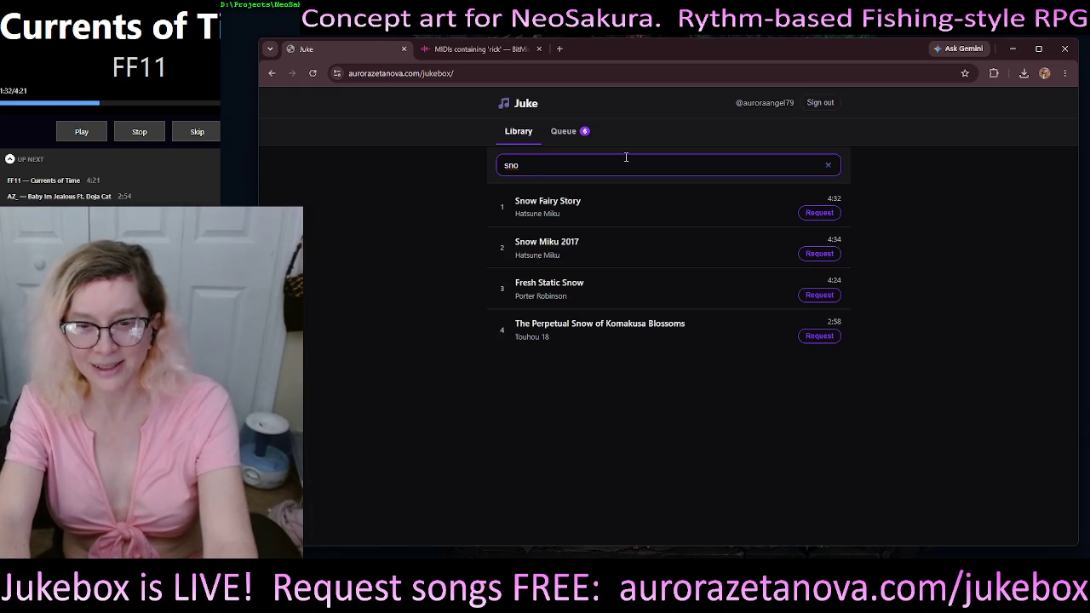
key("BackSpace")
key("BackSpace")
key("BackSpace")
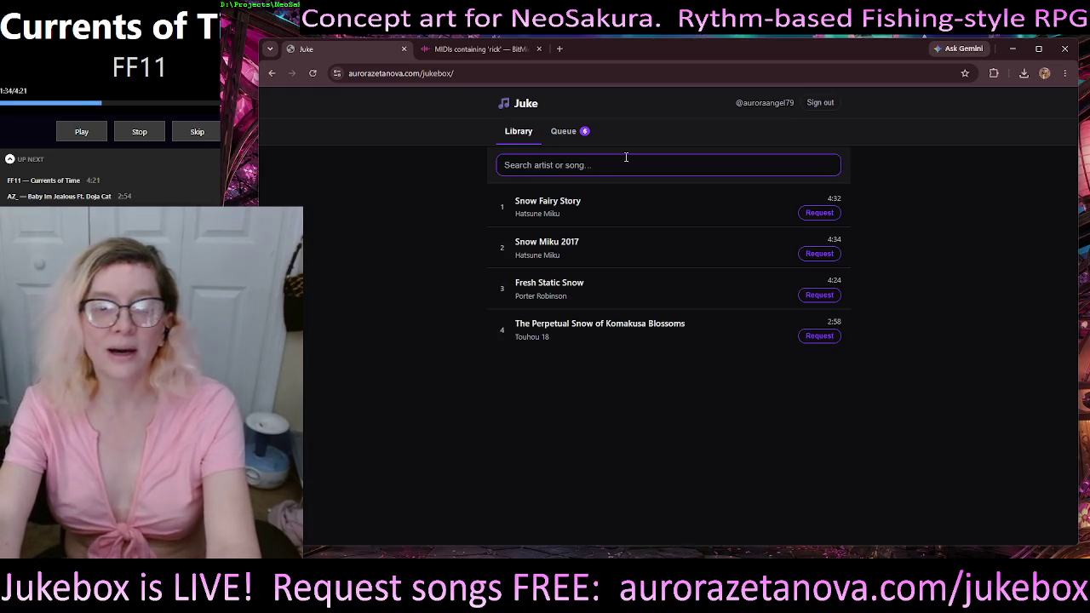
type("ash")
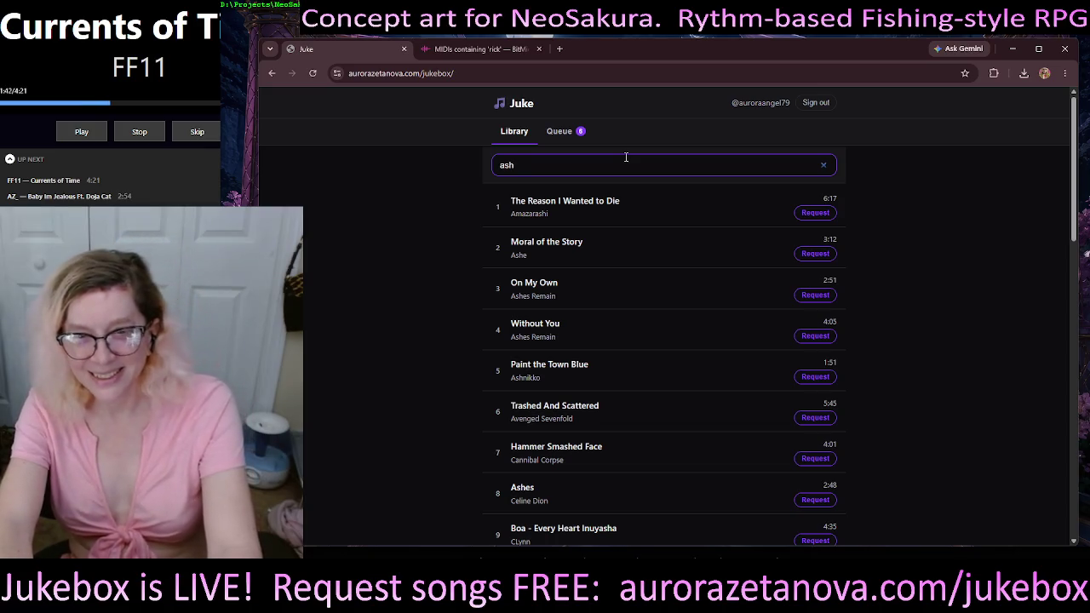
key("BackSpace")
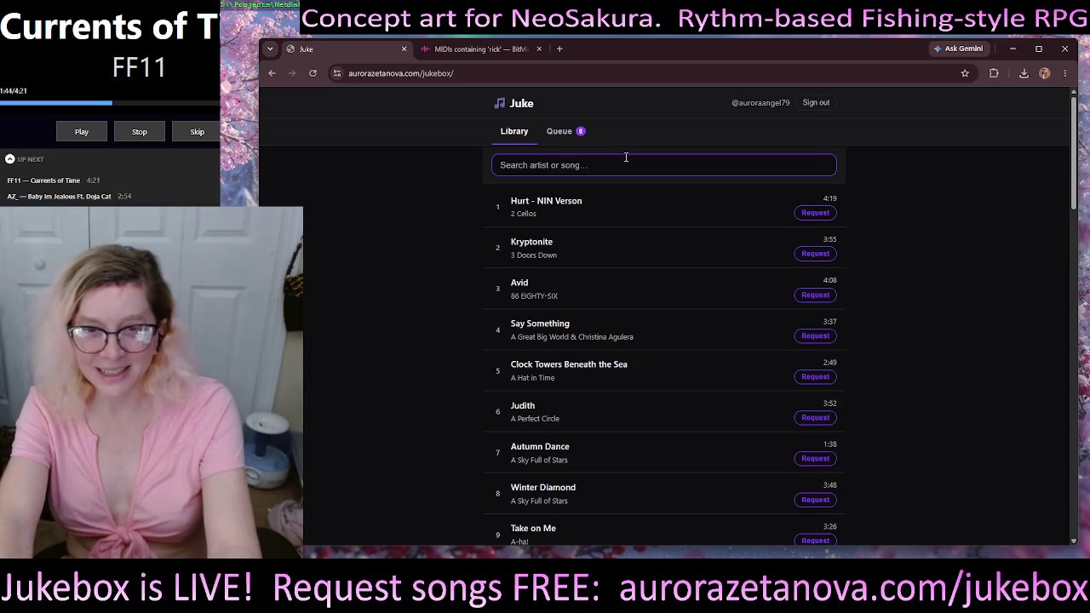
type("az_")
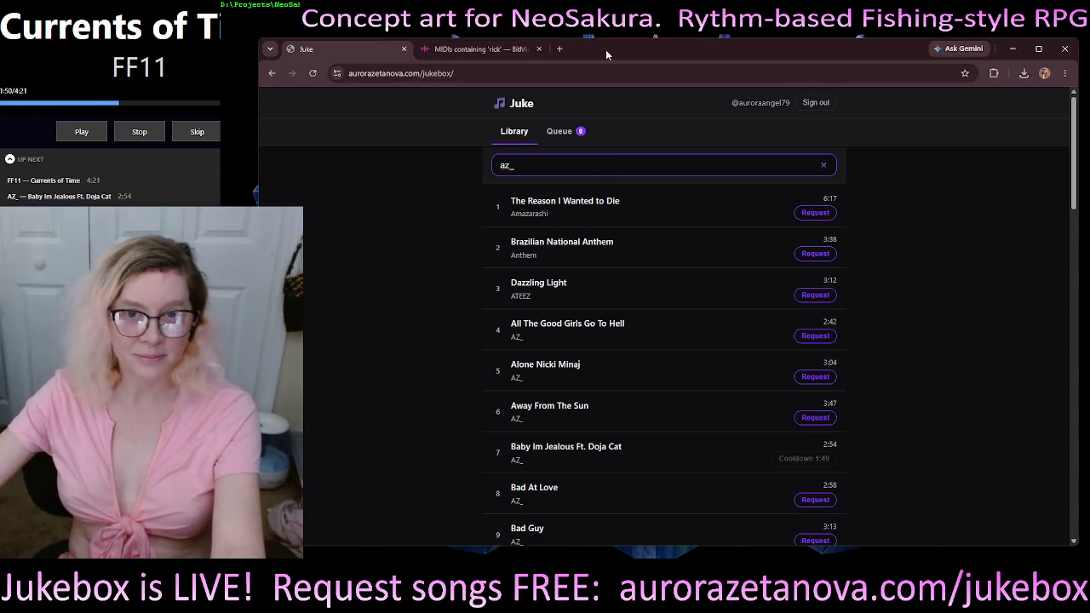
Step: Request Girl Like Me by AZ_ from the filtered library results
left_click_drag(620, 48, 702, 54)
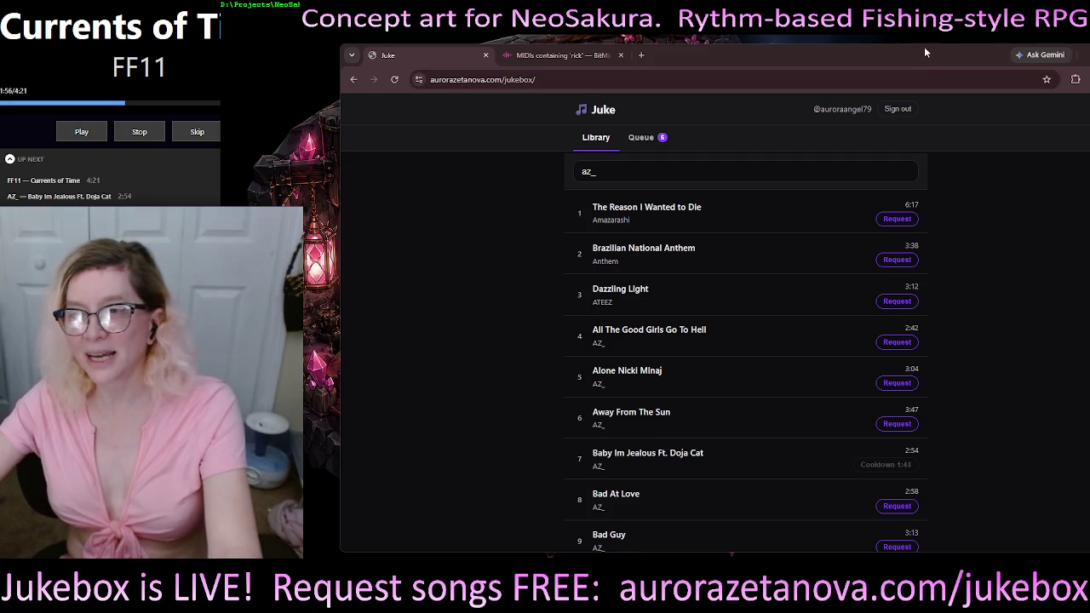
left_click_drag(923, 46, 898, 38)
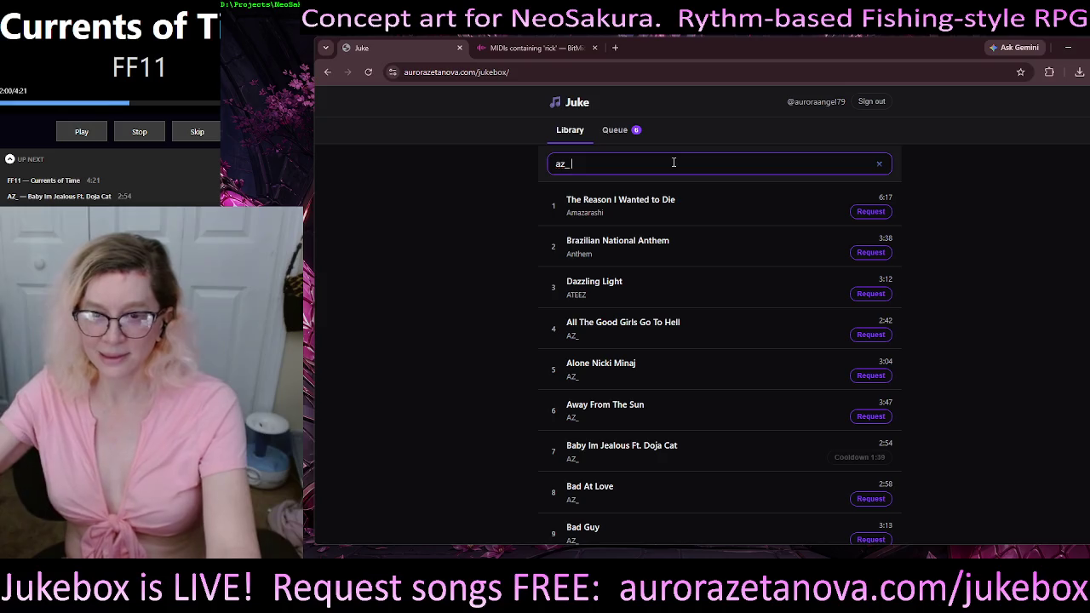
scroll(724, 330, "down", 1)
scroll(724, 330, "down", 1)
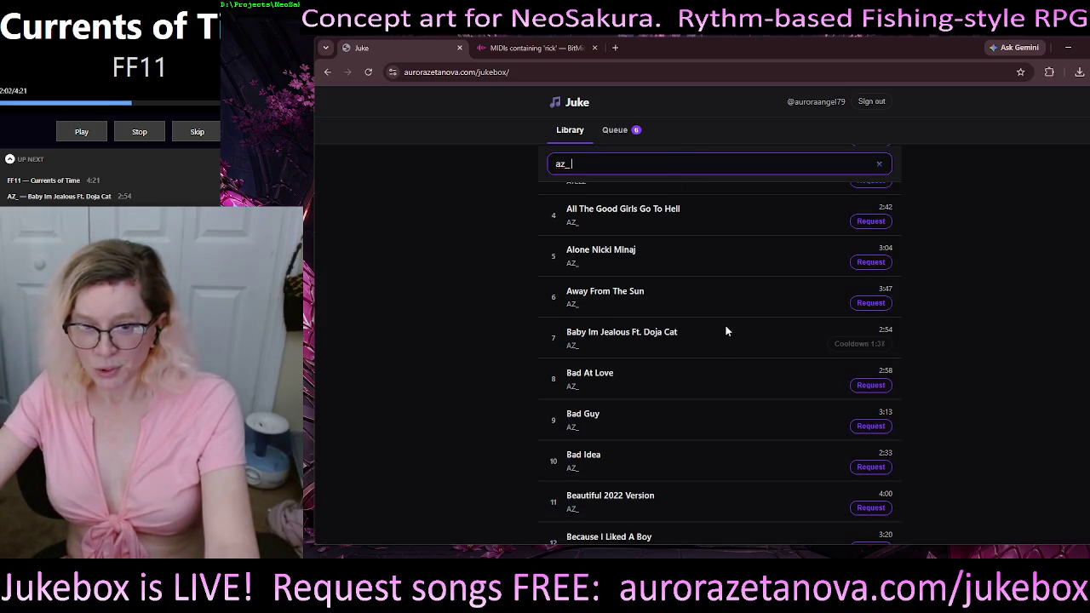
scroll(730, 308, "down", 1)
scroll(982, 322, "down", 10)
scroll(982, 322, "down", 2)
scroll(982, 322, "down", 3)
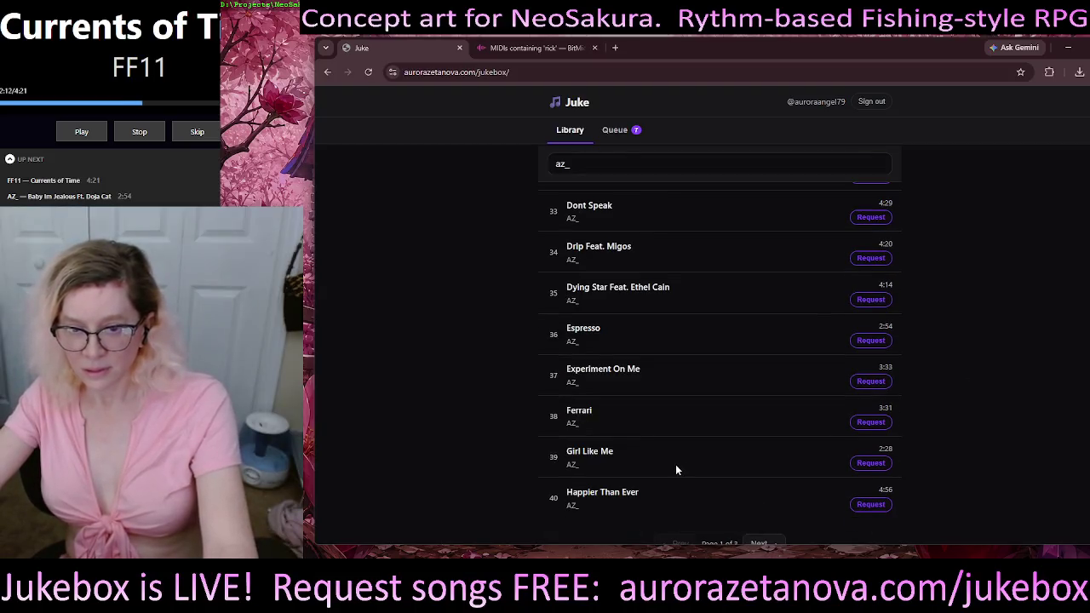
left_click(871, 463)
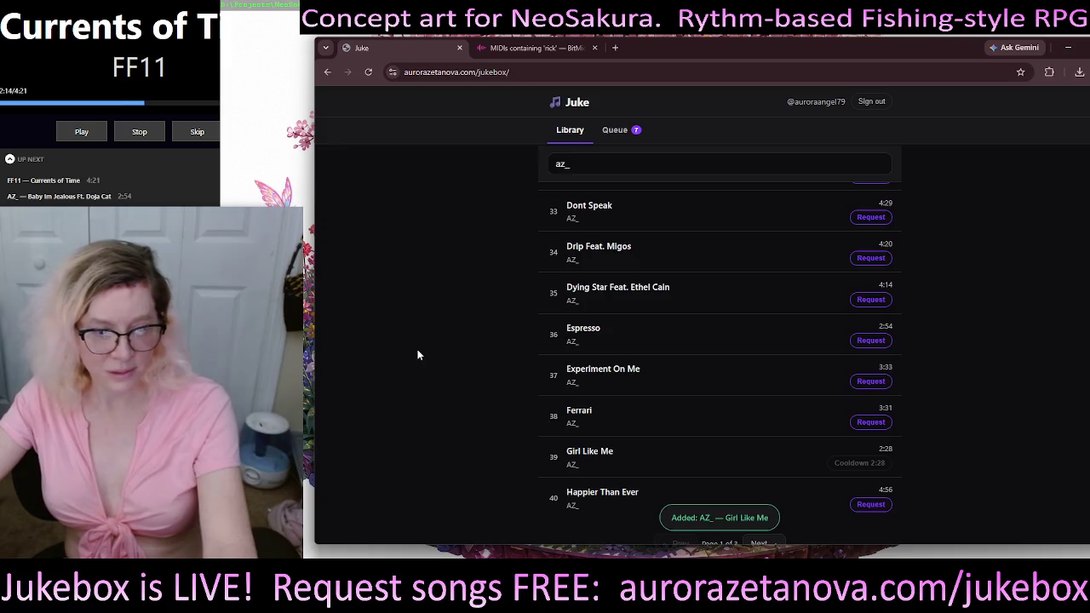
scroll(419, 351, "up", 8)
scroll(421, 349, "up", 10)
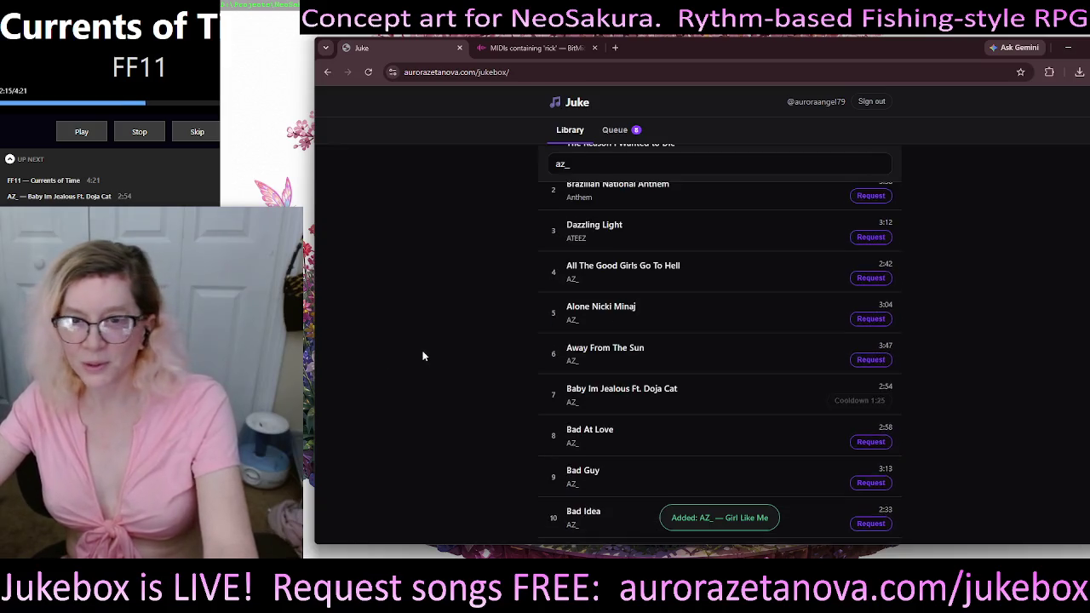
Step: Clear the library search, check the request queue, then return to the Library view
left_click(621, 160)
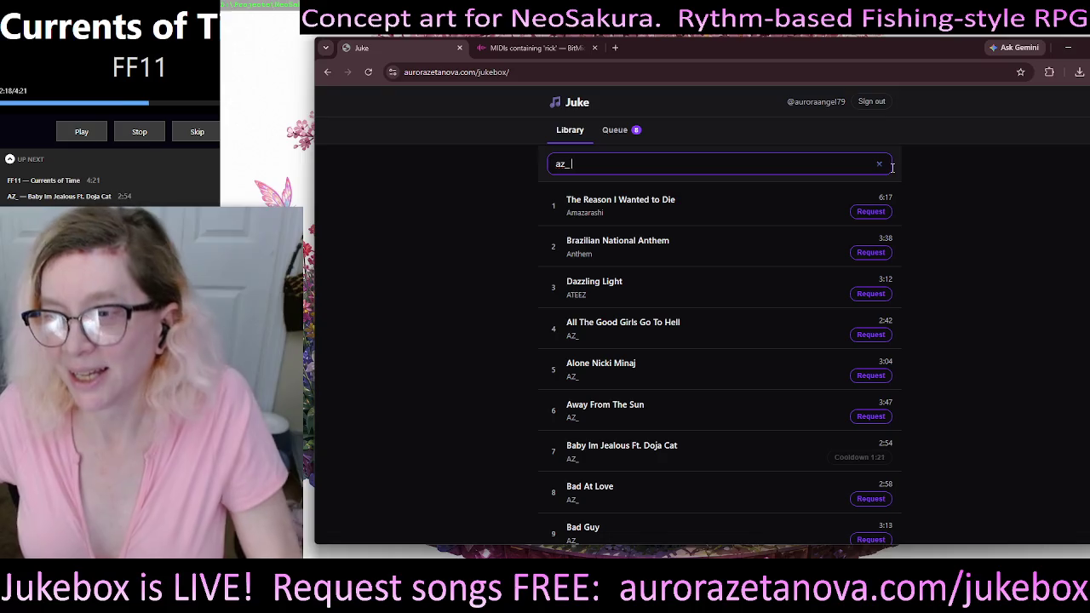
left_click(879, 165)
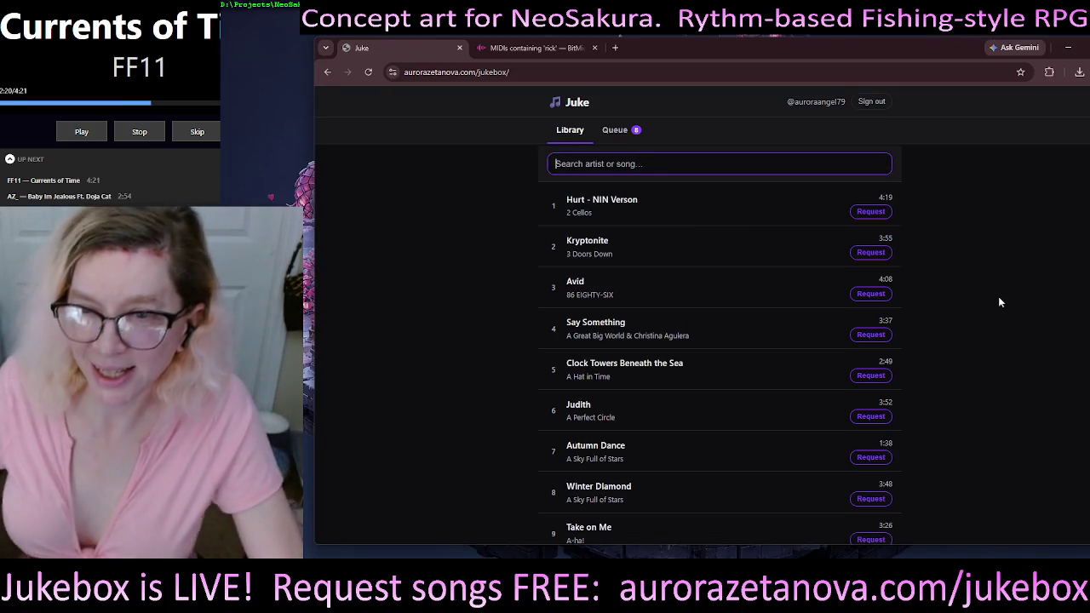
left_click(607, 130)
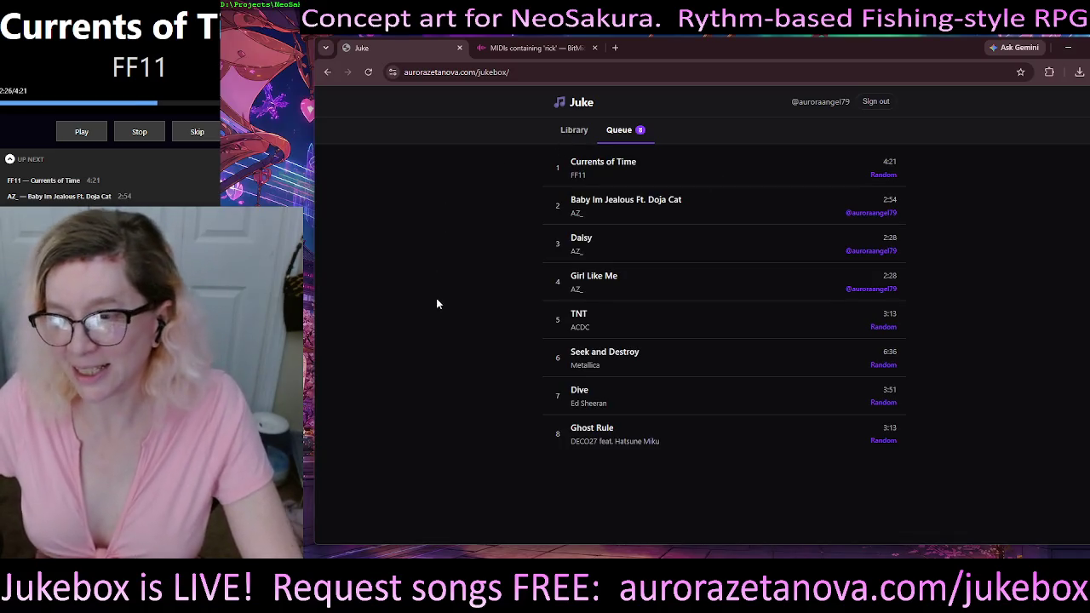
left_click(569, 129)
Step: Scroll the full unfiltered song list and shift the browser window further left
left_click(718, 164)
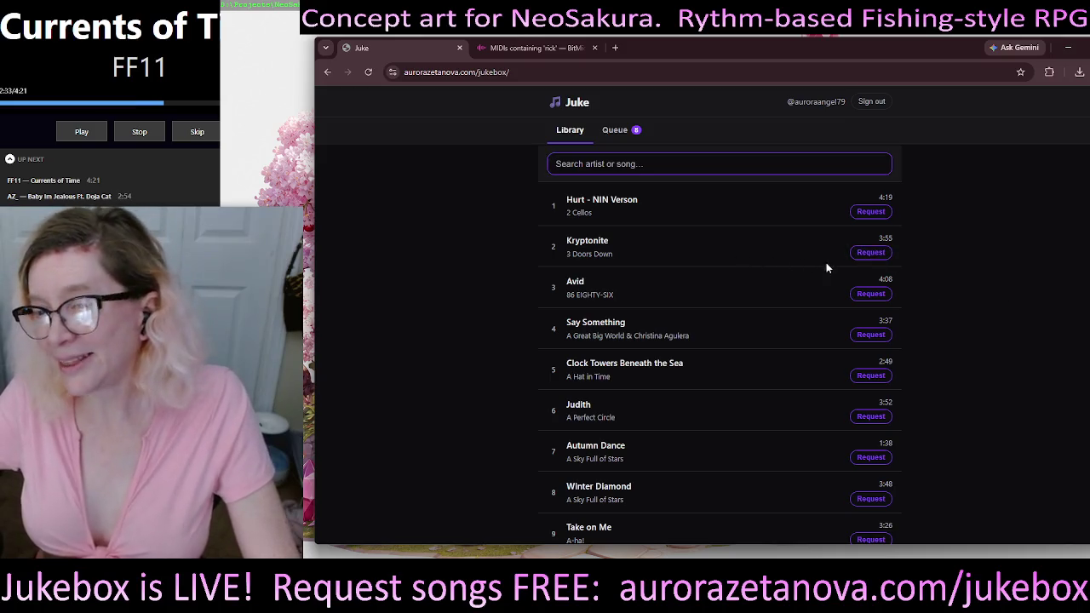
left_click(870, 252)
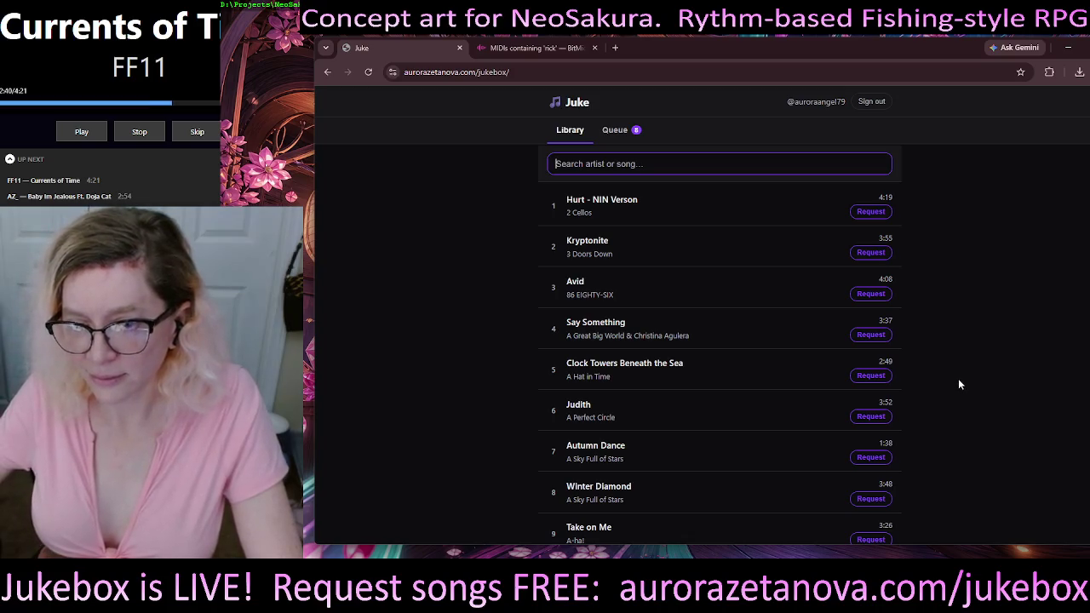
scroll(959, 384, "down", 1)
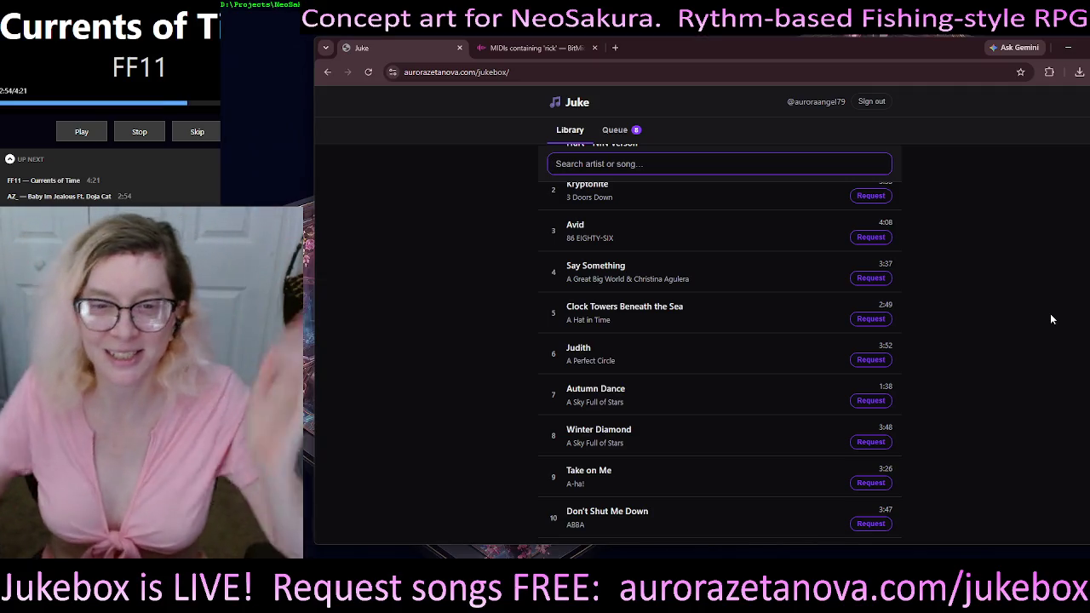
left_click(976, 219)
scroll(1003, 345, "up", 1)
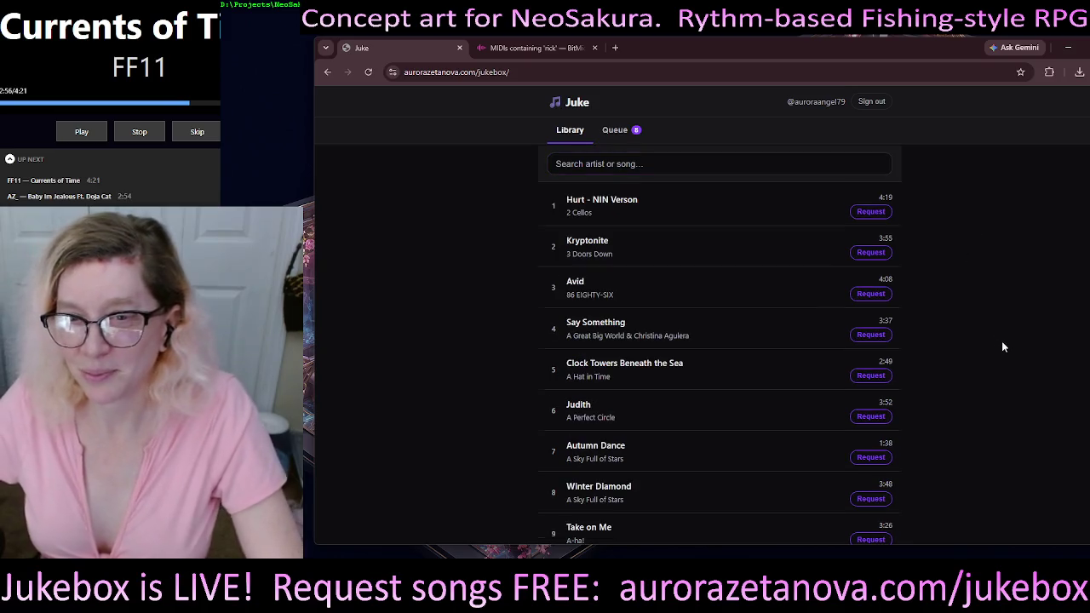
scroll(1018, 337, "down", 3)
scroll(1018, 337, "up", 3)
left_click_drag(886, 61, 795, 51)
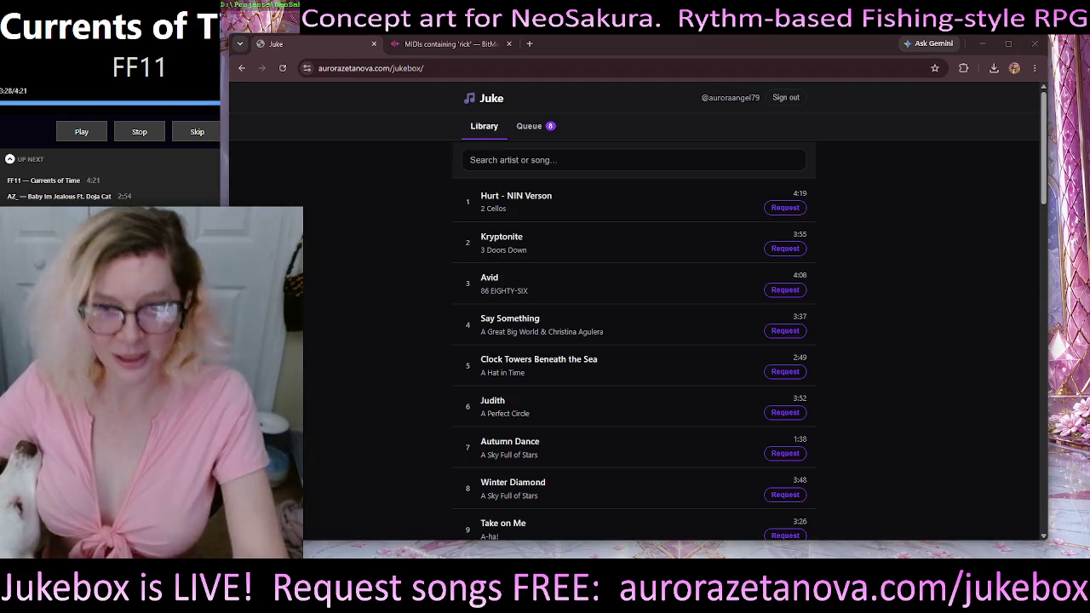
Step: Close the BitMidi tab so Juke is the only tab, then narrow the window
left_click_drag(731, 51, 750, 37)
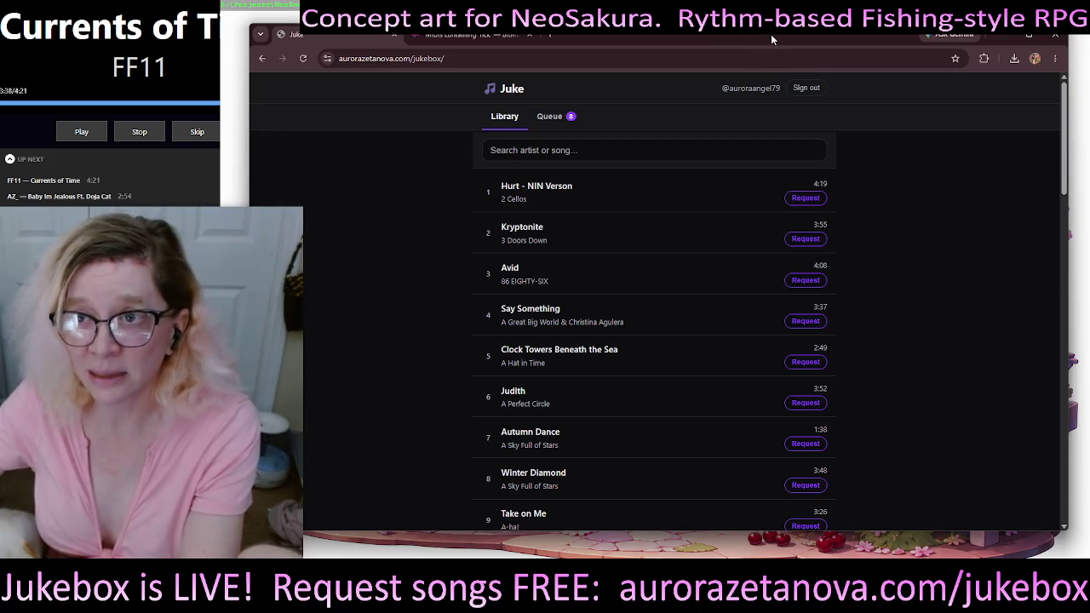
left_click_drag(771, 34, 760, 37)
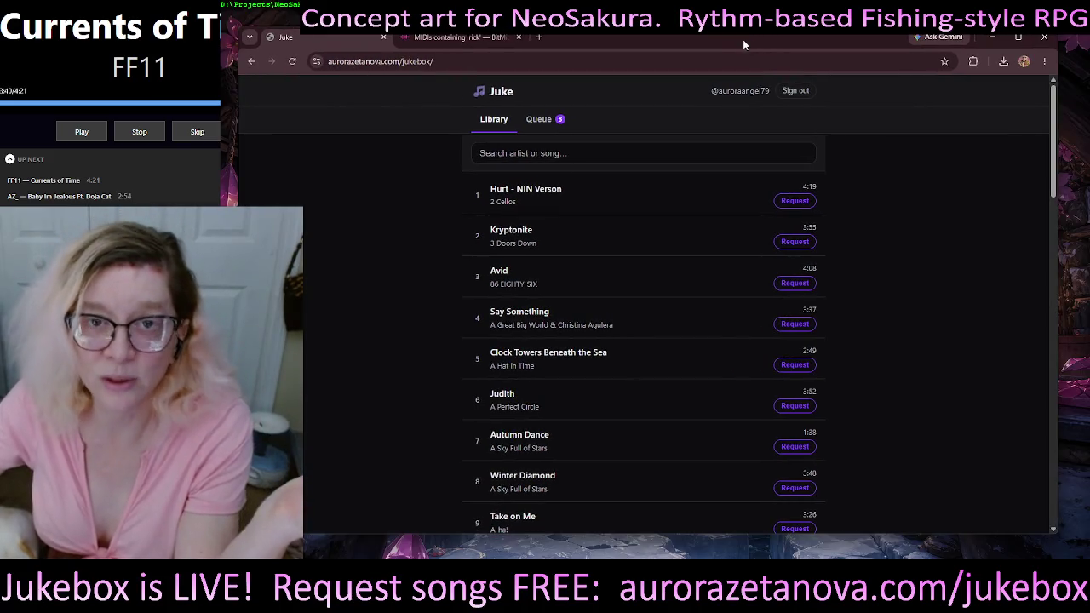
left_click(509, 40)
left_click(519, 37)
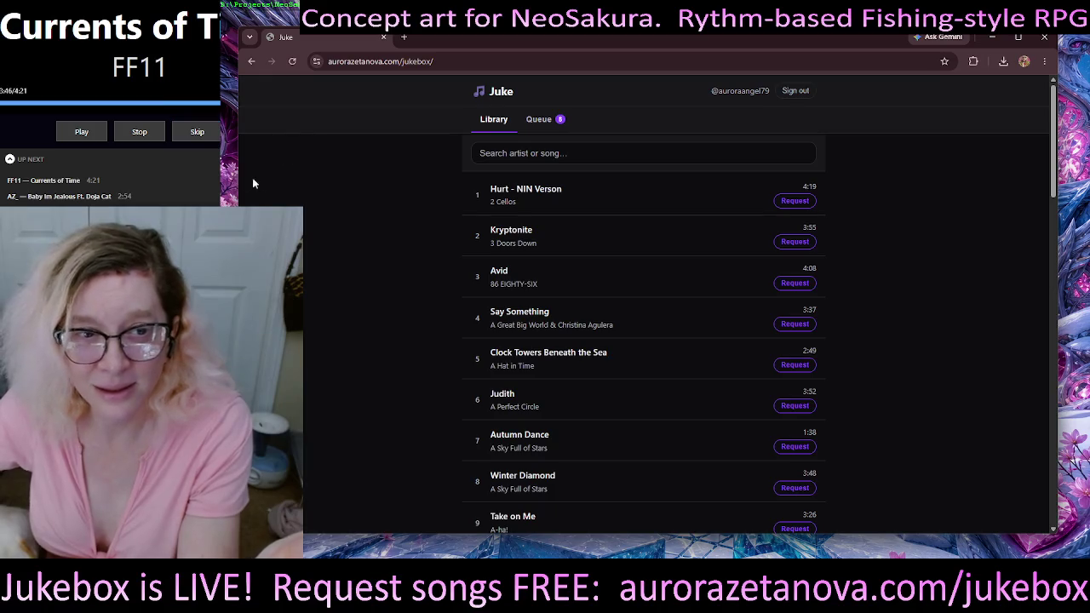
left_click_drag(240, 180, 599, 226)
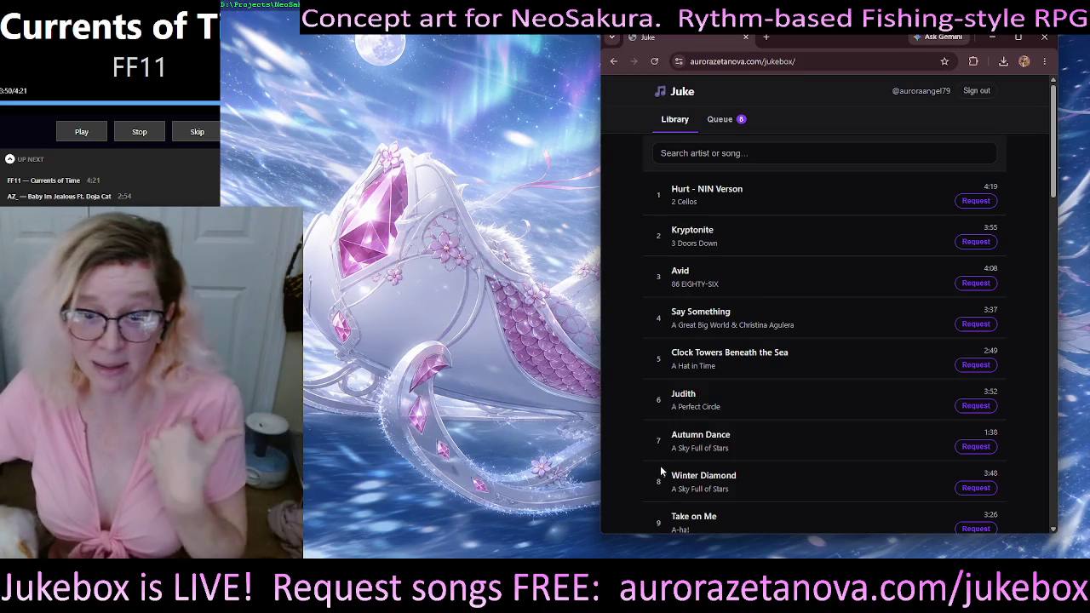
Step: Minimize the Juke window, revealing the NeoSakura crimson throne-chamber art full-screen
left_click_drag(853, 42, 869, 49)
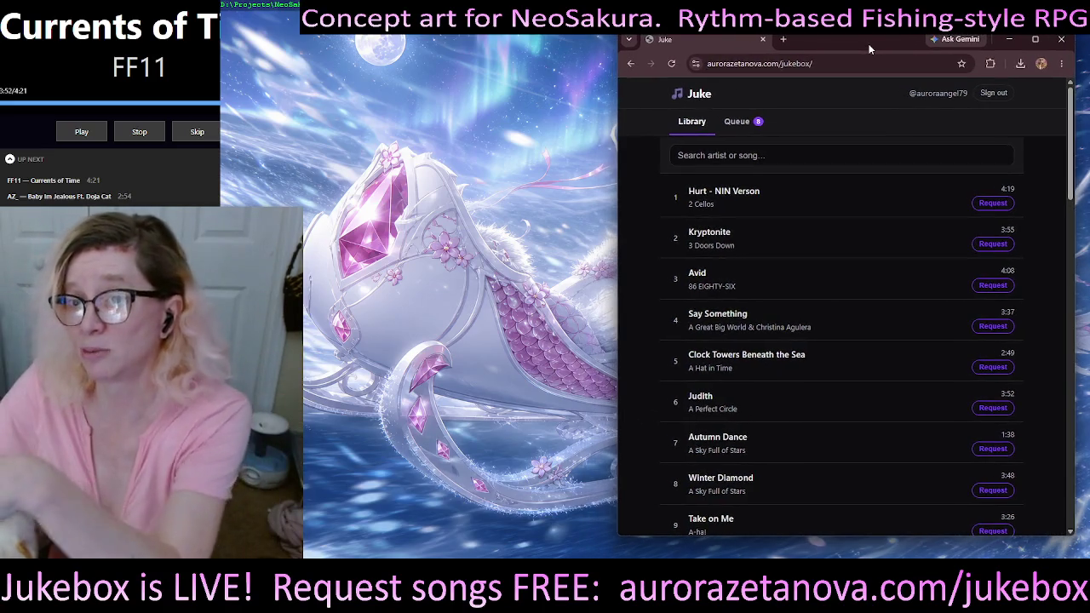
left_click(744, 158)
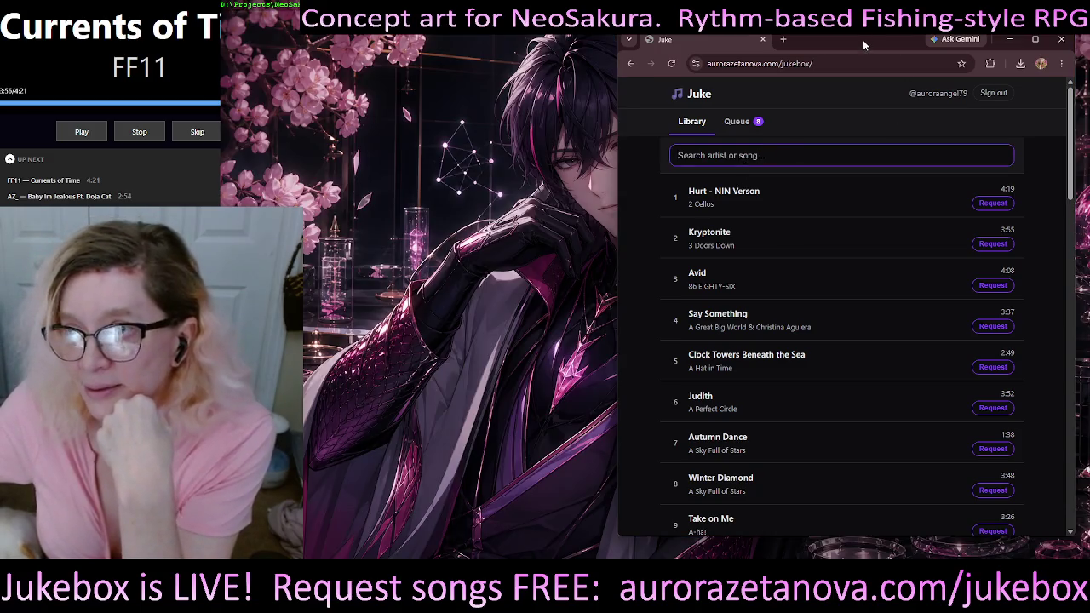
left_click_drag(862, 39, 879, 32)
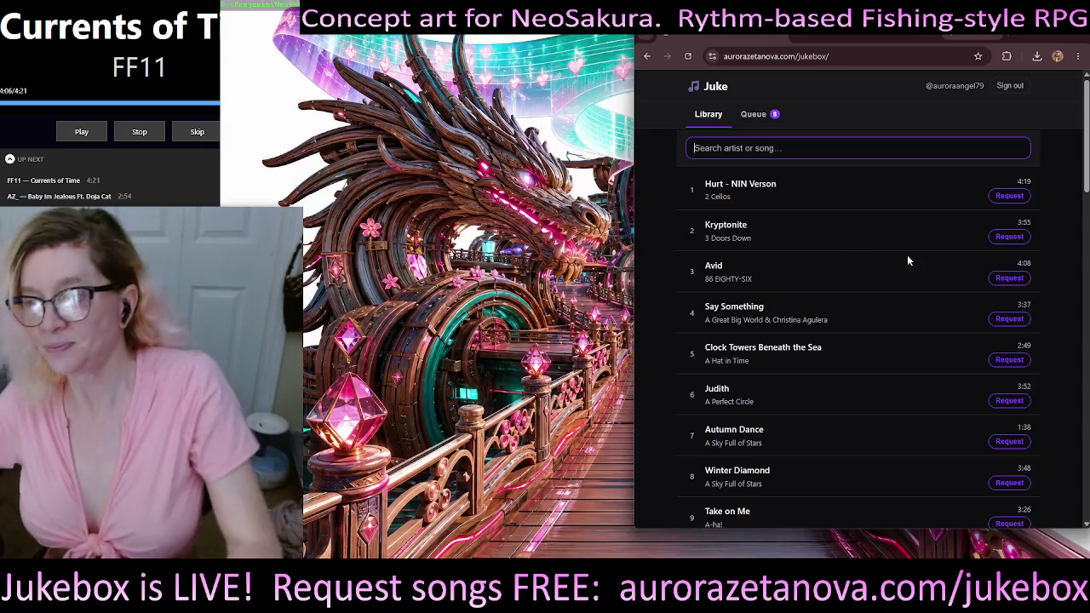
left_click_drag(1085, 120, 1084, 120)
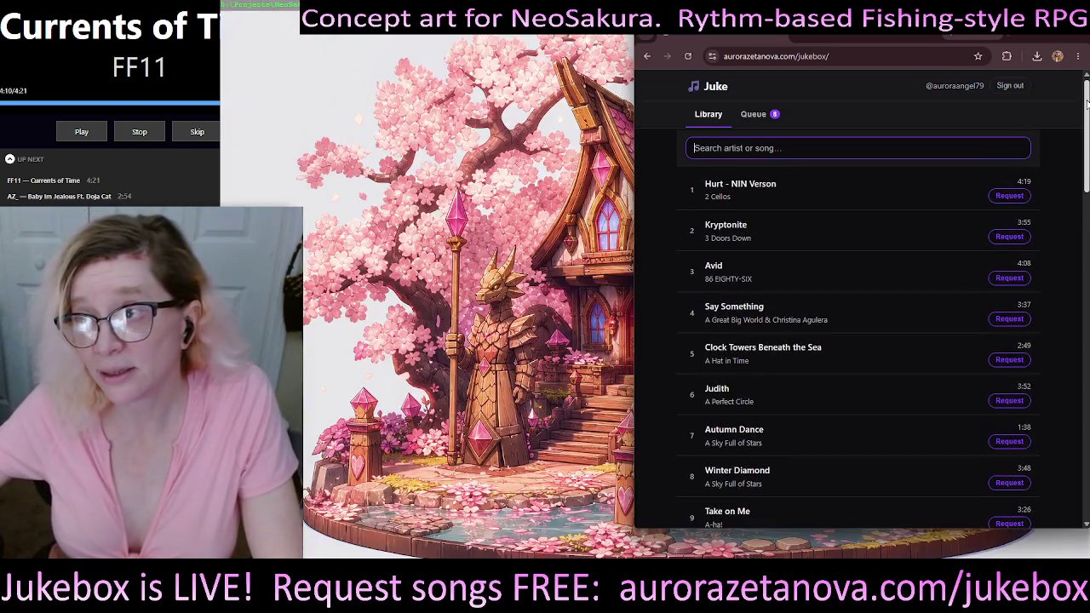
left_click_drag(888, 31, 854, 36)
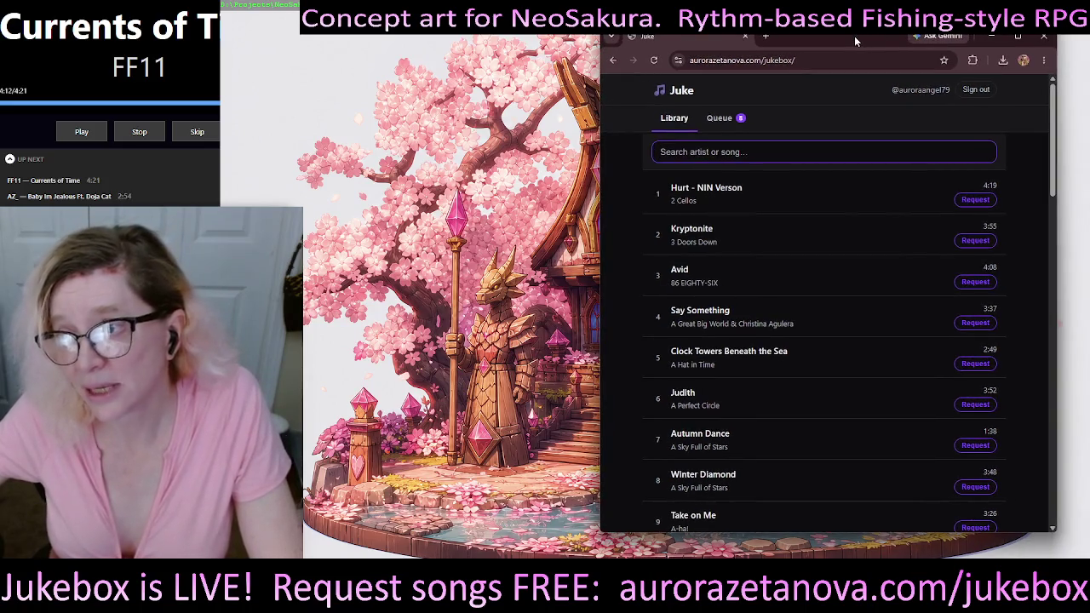
mouse_move(1056, 166)
left_mouse_down()
mouse_move(1027, 169)
mouse_move(1024, 134)
left_mouse_up()
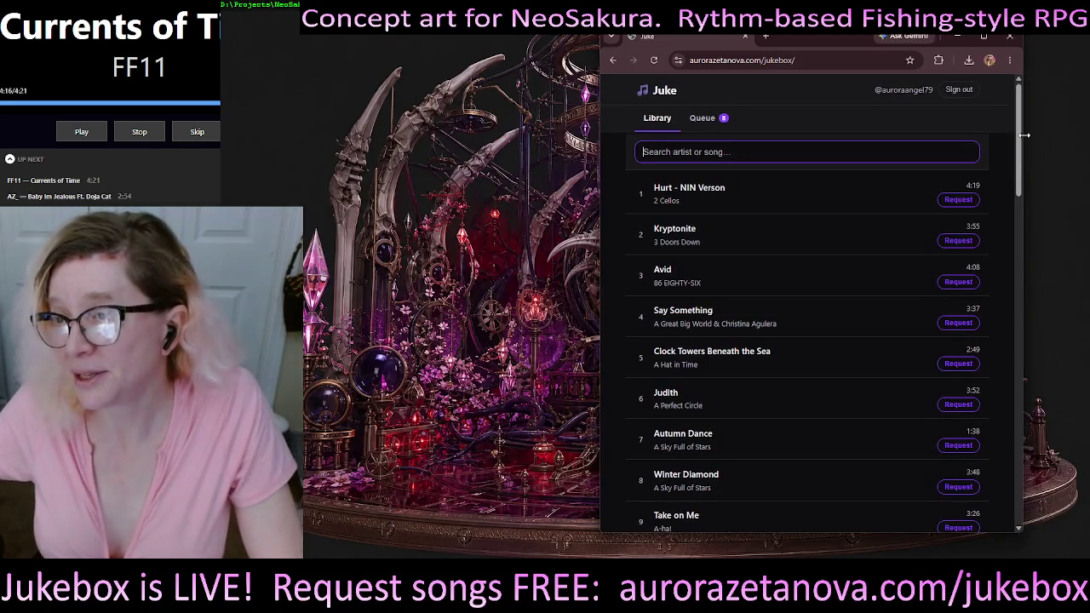
left_click(956, 35)
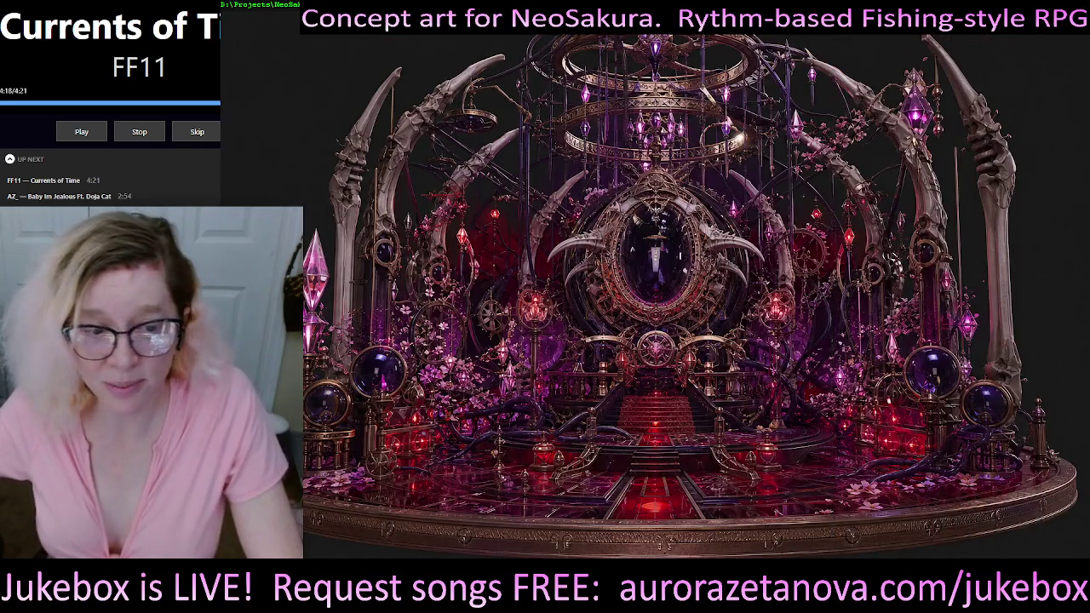
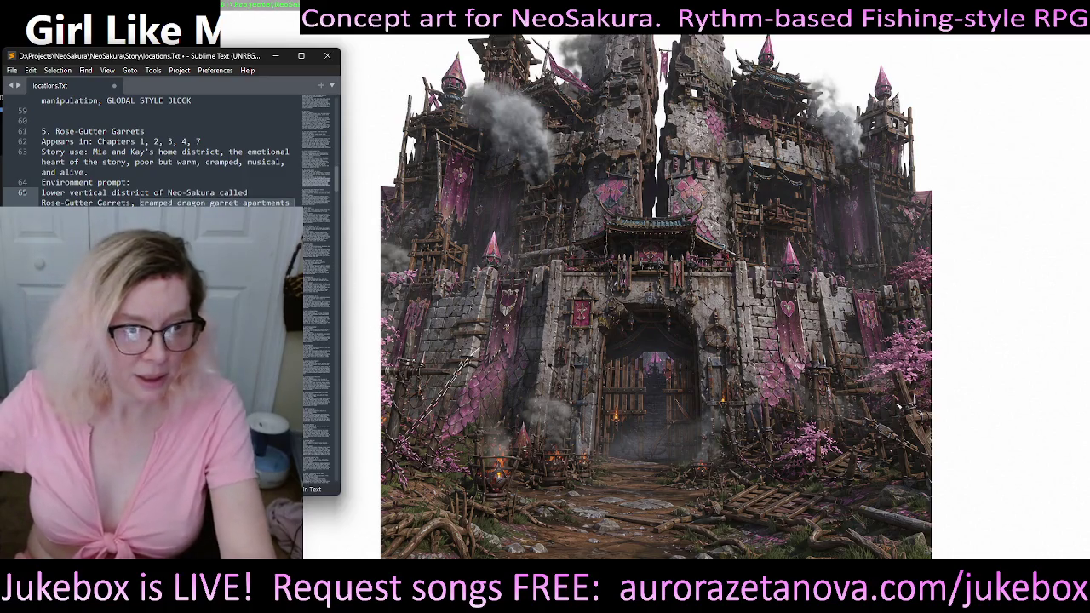
Step: Extend the selection over the whole Rose-Gutter Garrets environment prompt
key("shift+Down")
key("shift+Down")
key("shift+Down")
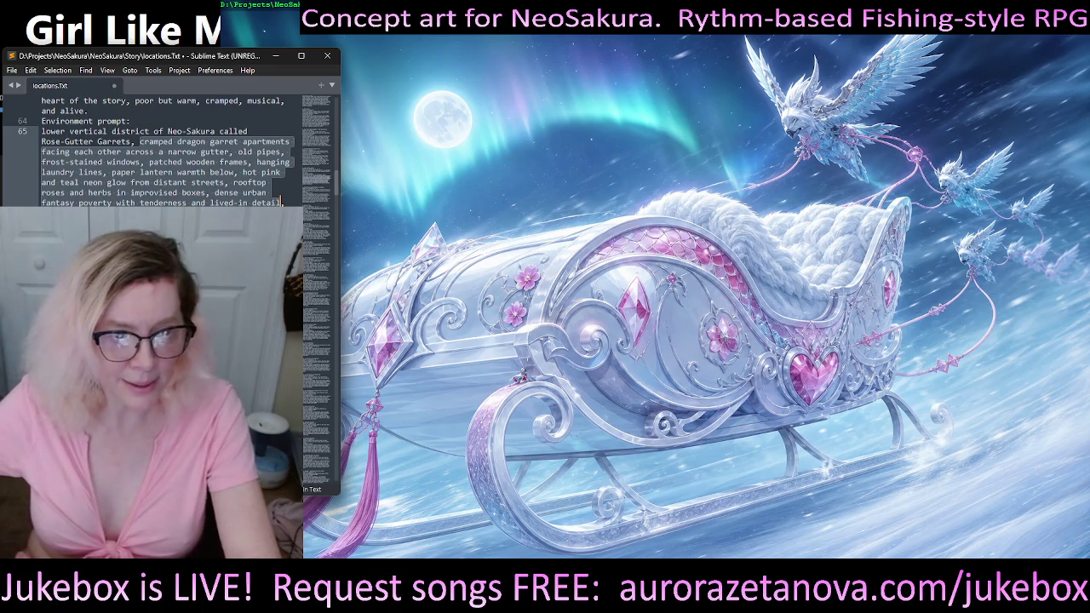
scroll(166, 149, "up", 1)
scroll(166, 149, "up", 2)
scroll(166, 149, "up", 2)
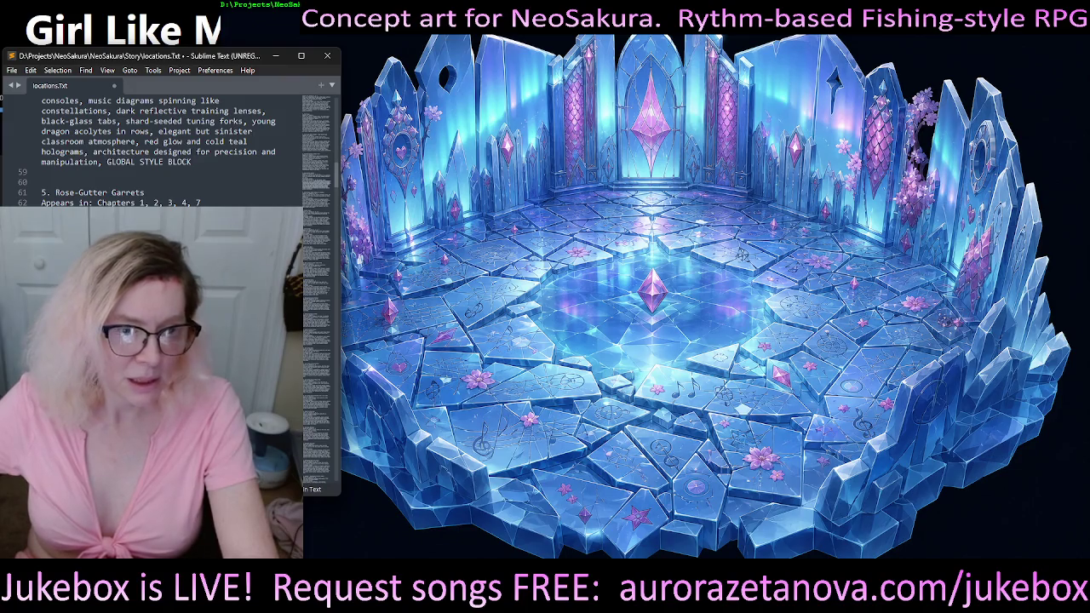
scroll(166, 149, "up", 3)
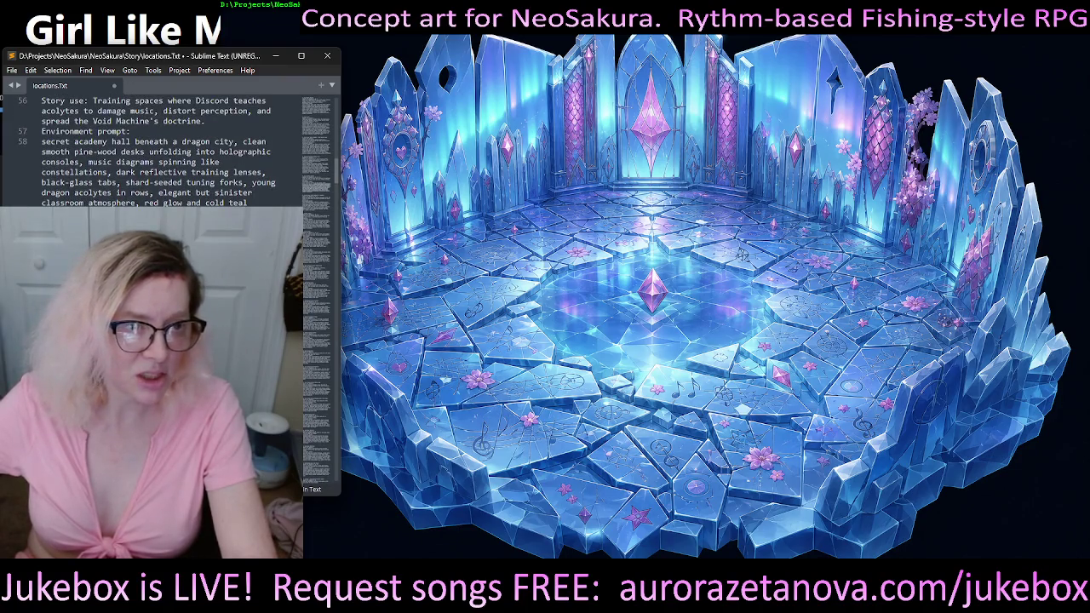
scroll(166, 149, "up", 1)
Step: Move the notes window to the bottom-centre to uncover the jukebox panel
scroll(166, 149, "down", 1)
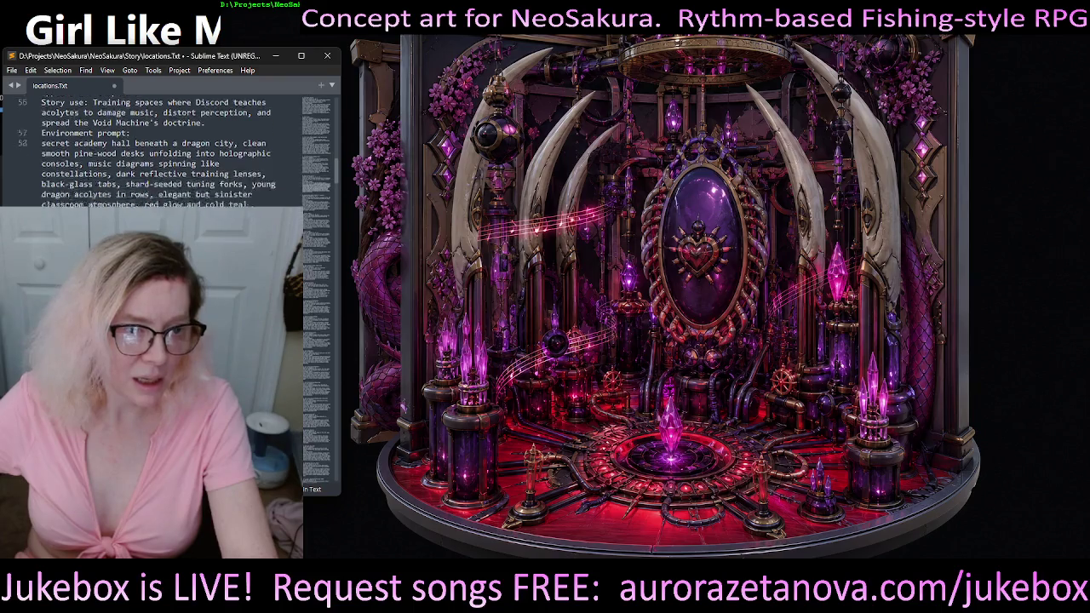
scroll(166, 149, "down", 4)
scroll(166, 149, "down", 4)
scroll(166, 149, "down", 3)
scroll(166, 149, "down", 3)
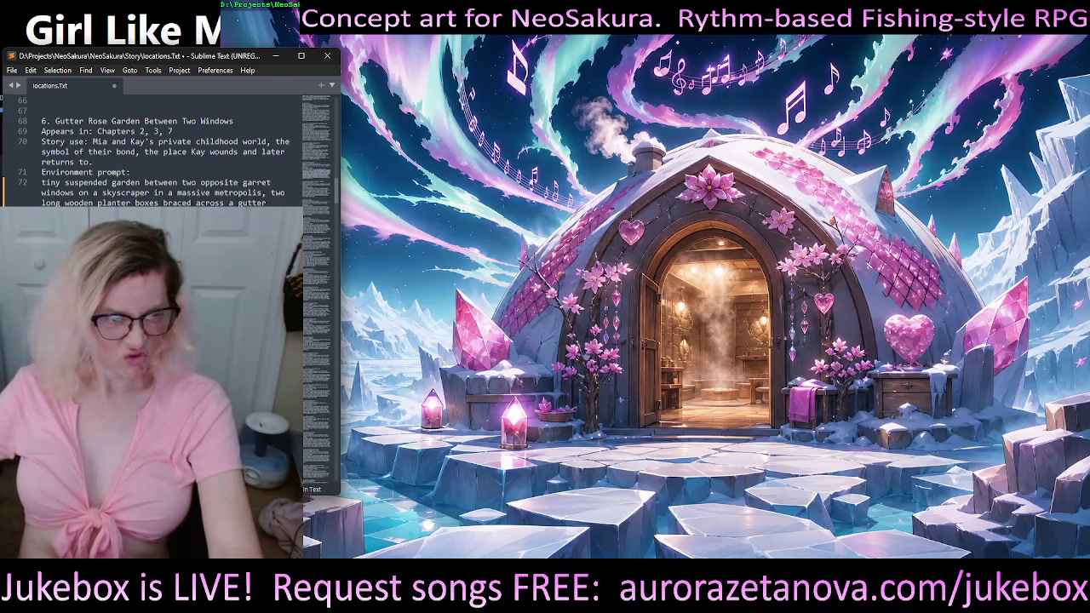
scroll(166, 149, "down", 3)
scroll(166, 149, "down", 3)
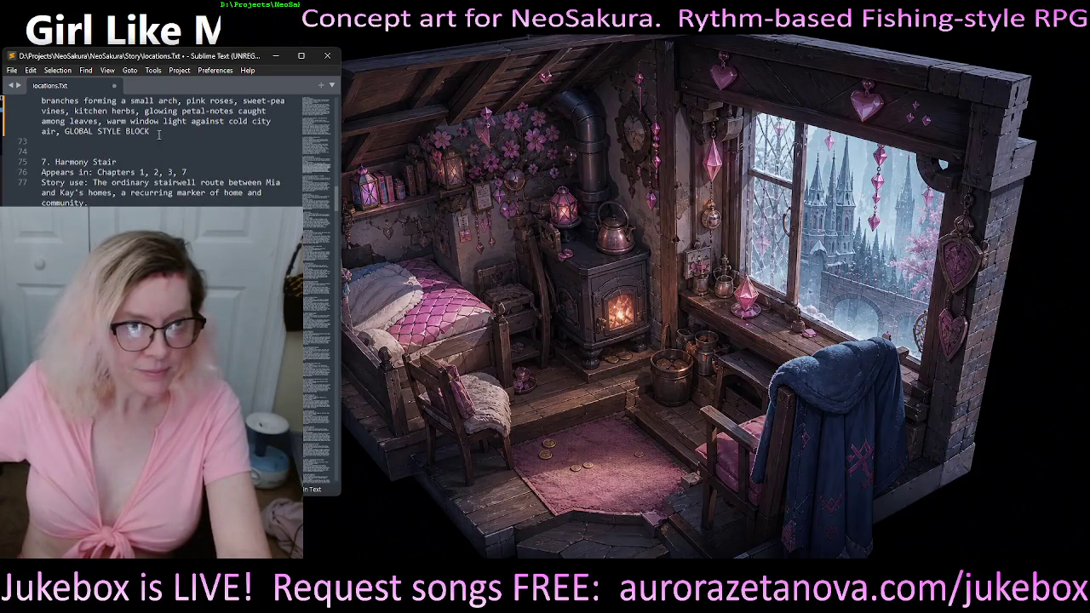
mouse_move(244, 61)
left_mouse_down()
mouse_move(617, 531)
mouse_move(1081, 187)
left_mouse_up()
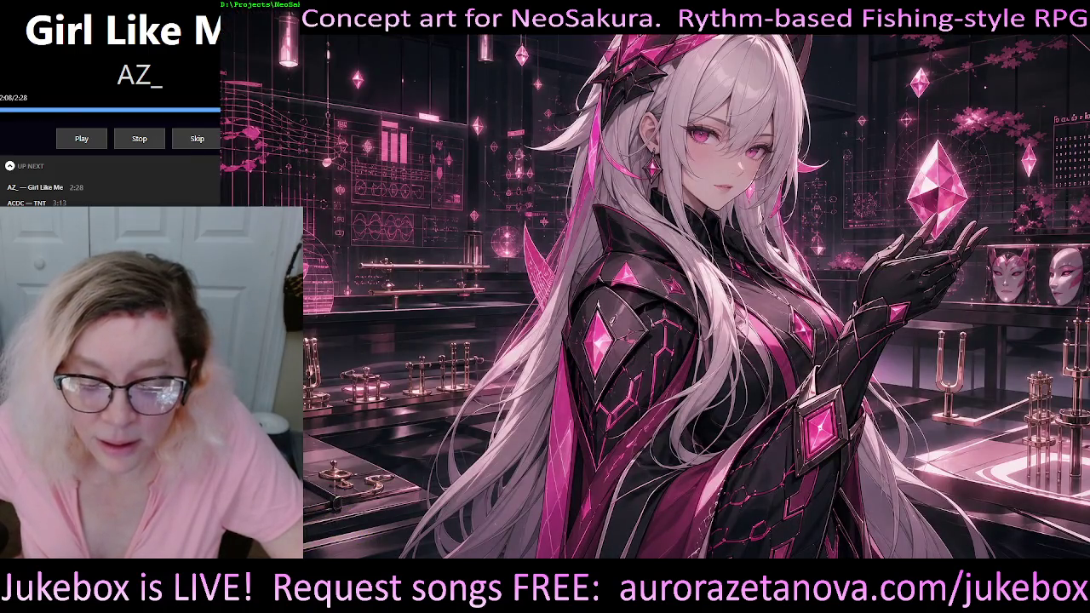
left_click_drag(741, 191, 782, 59)
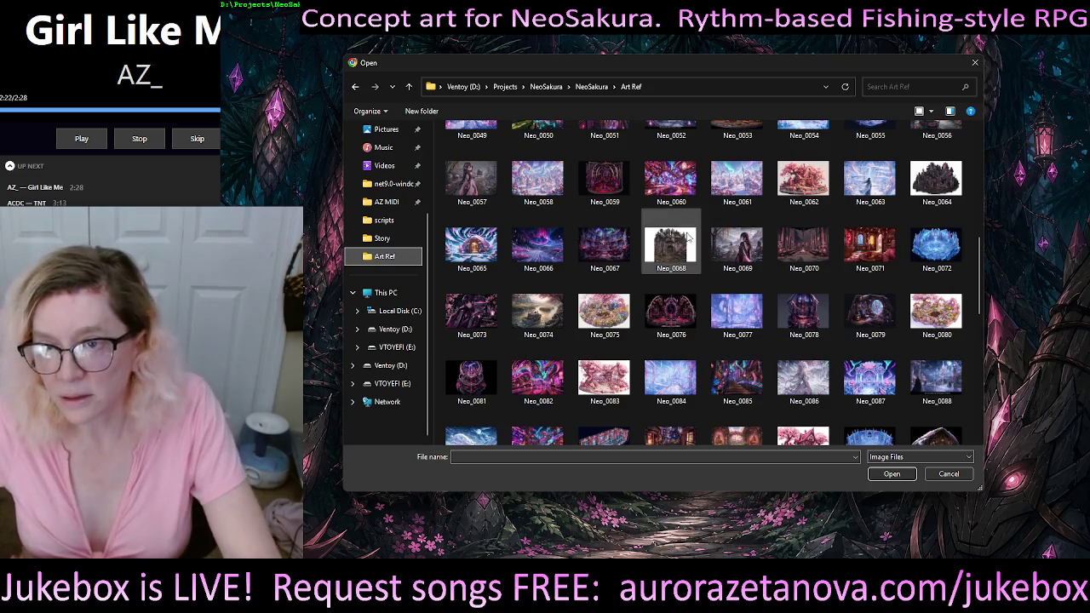
Step: Browse the Art Ref thumbnails and select Neo_0009
scroll(809, 247, "up", 2, "ctrl")
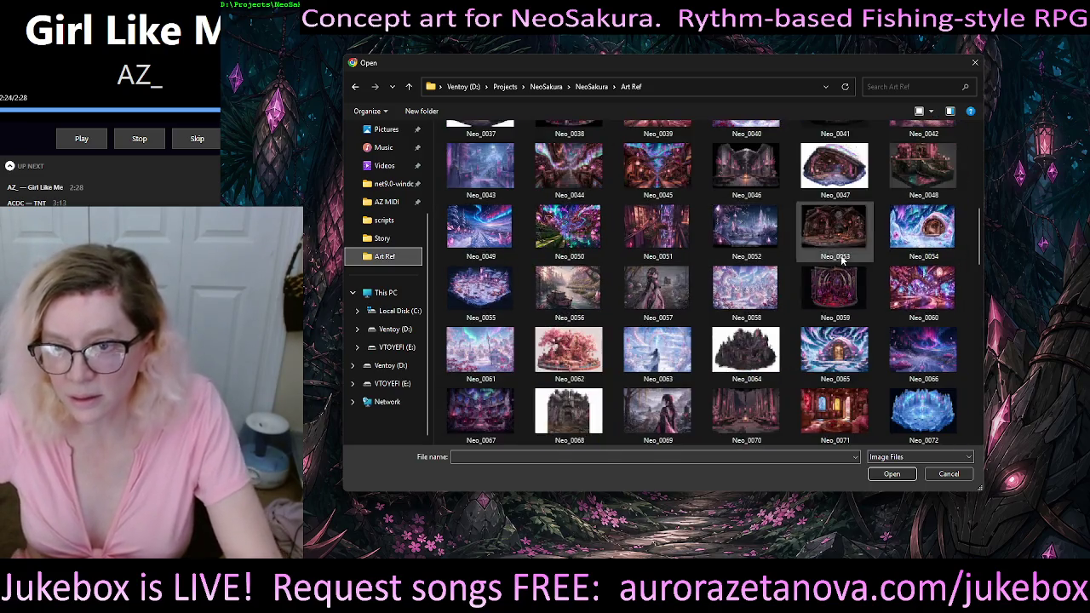
scroll(885, 269, "up", 1, "ctrl")
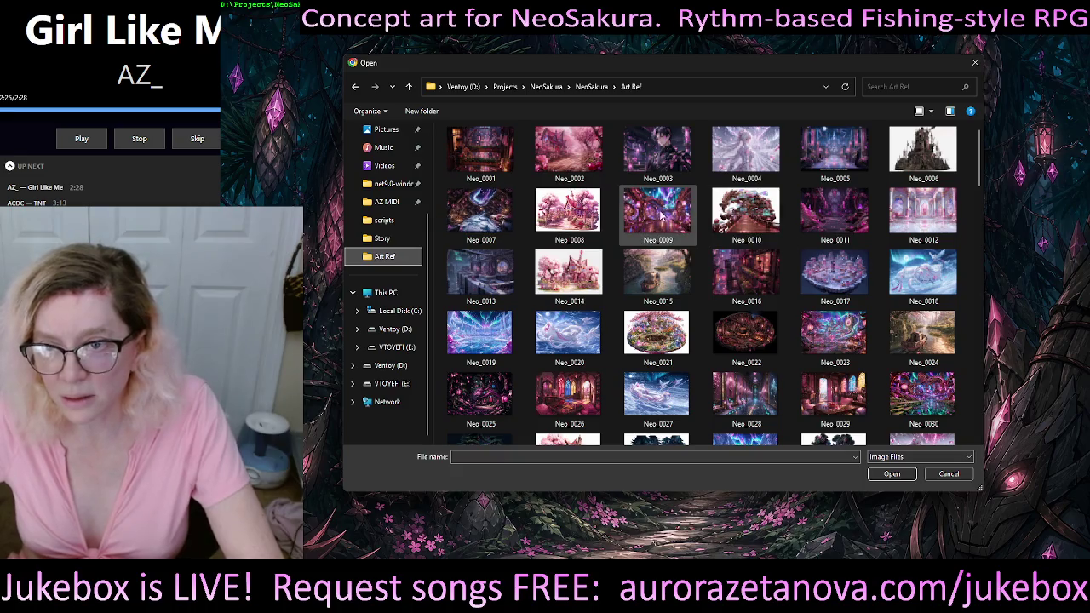
scroll(817, 273, "up", 1, "ctrl")
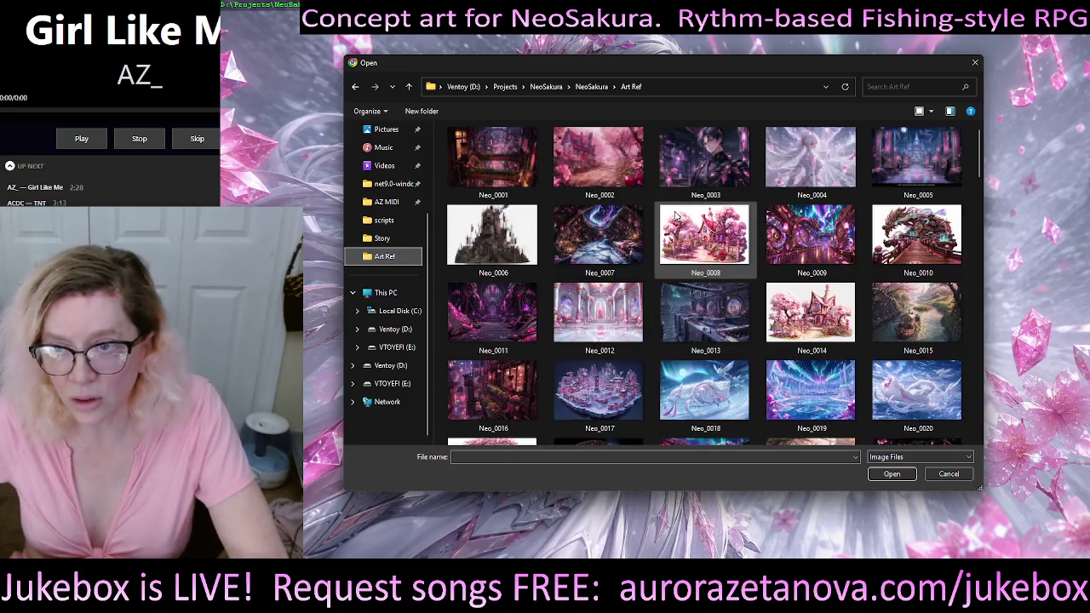
scroll(672, 171, "up", 1, "ctrl")
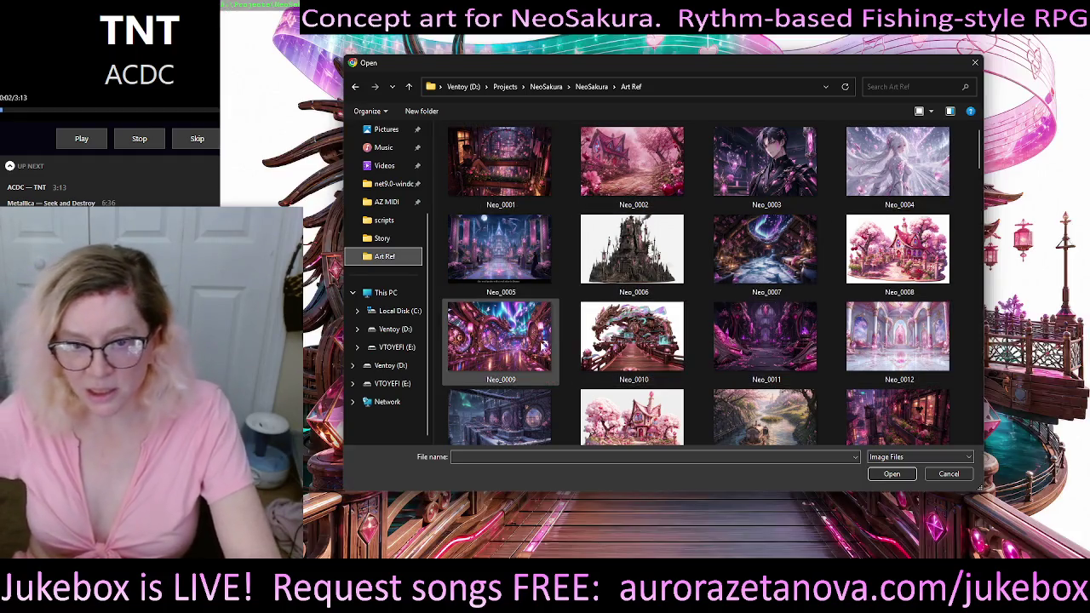
left_click(499, 336)
Step: Switch the chosen reference image to Neo_0051 instead
scroll(854, 298, "down", 2)
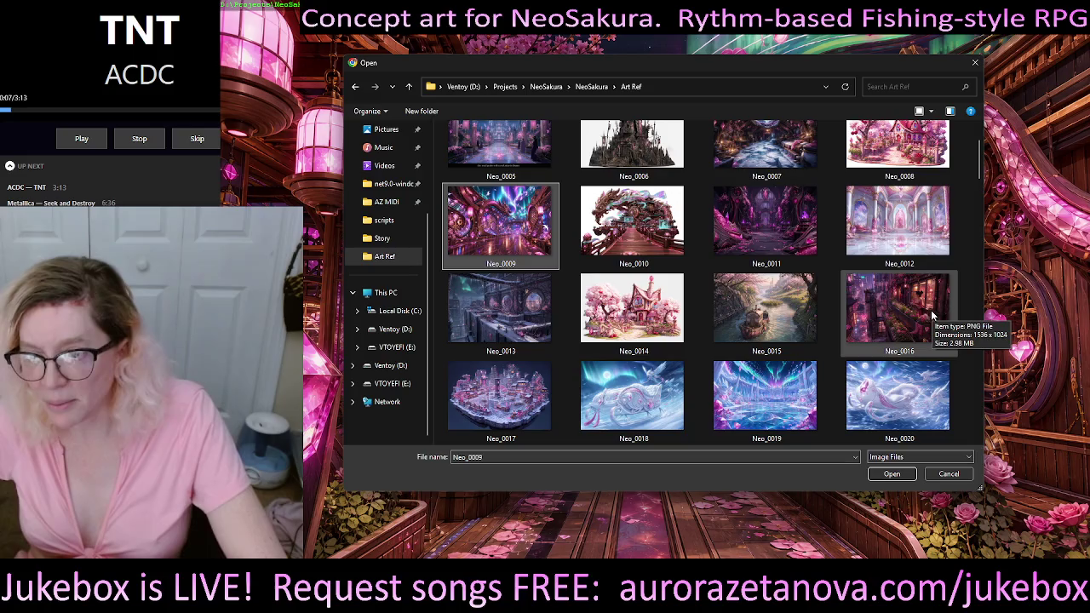
scroll(932, 315, "down", 2)
scroll(766, 314, "down", 2)
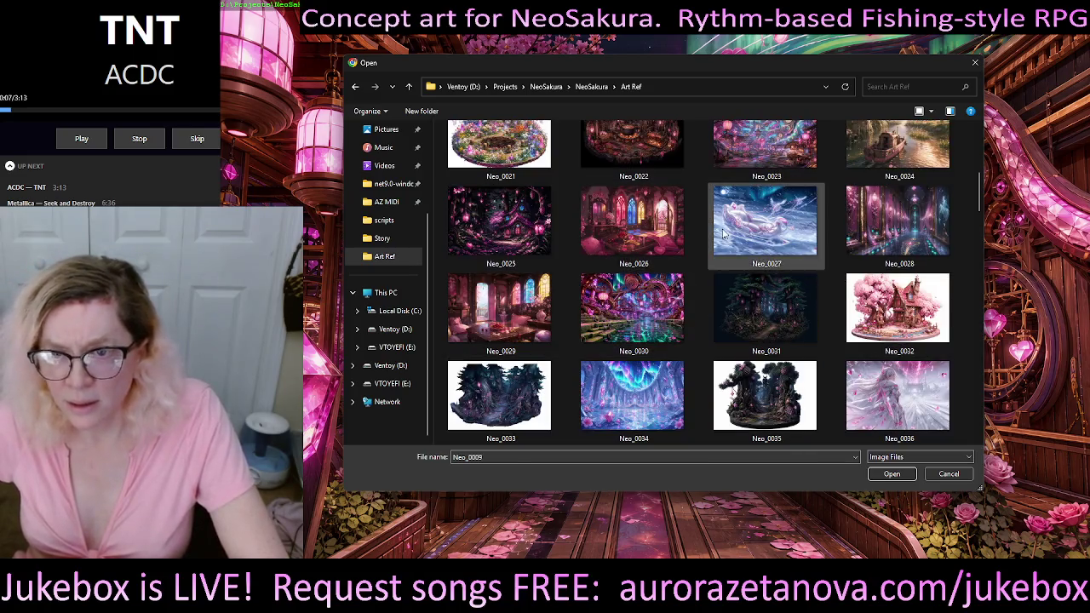
scroll(930, 257, "down", 4)
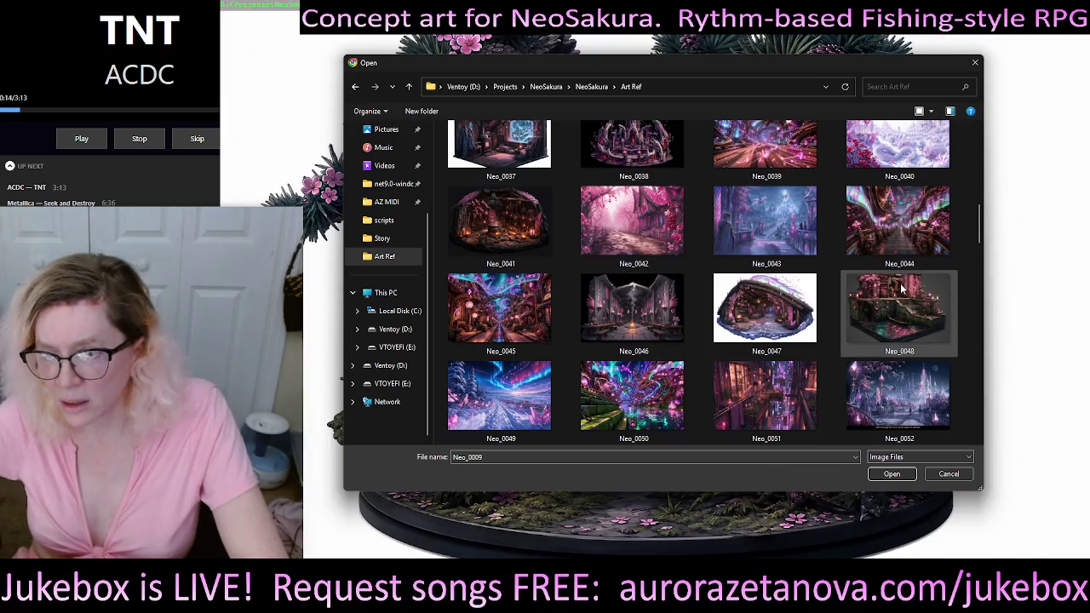
left_click(775, 410)
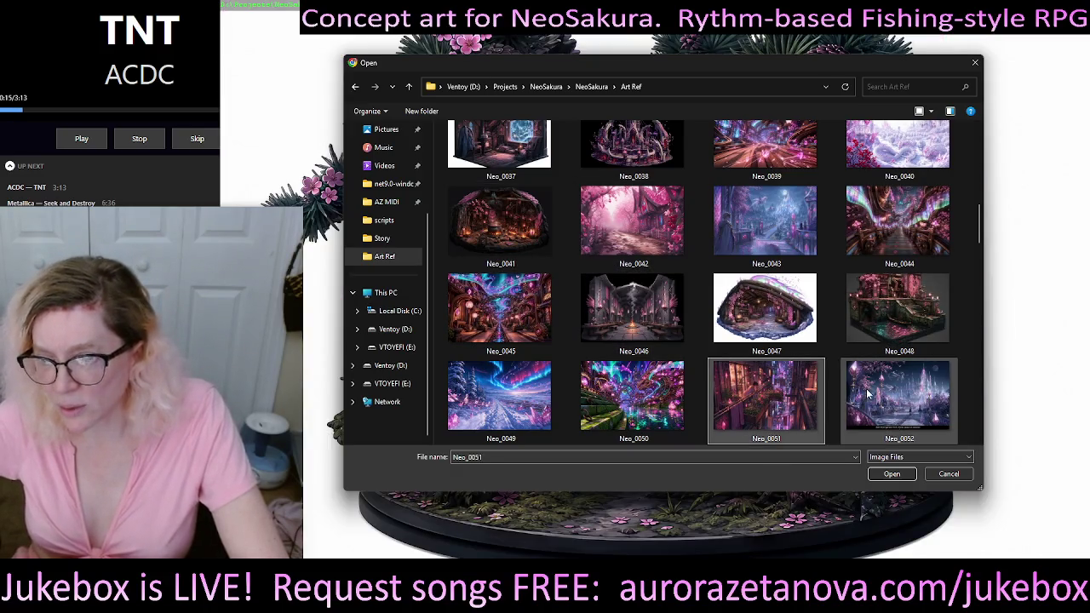
mouse_move(766, 396)
scroll(768, 400, "down", 1)
scroll(771, 340, "down", 1)
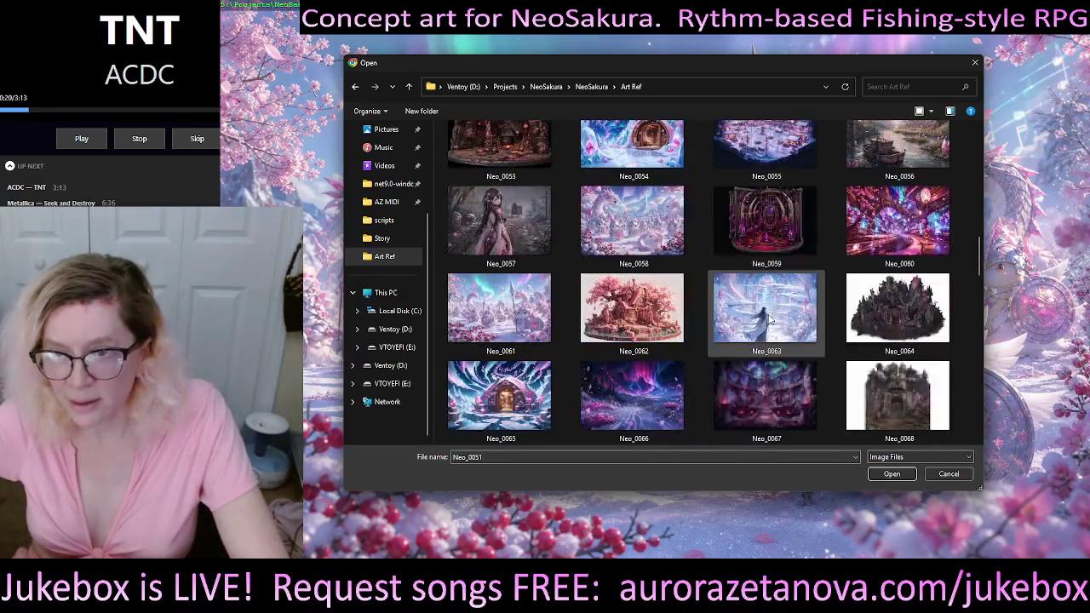
scroll(783, 234, "down", 1)
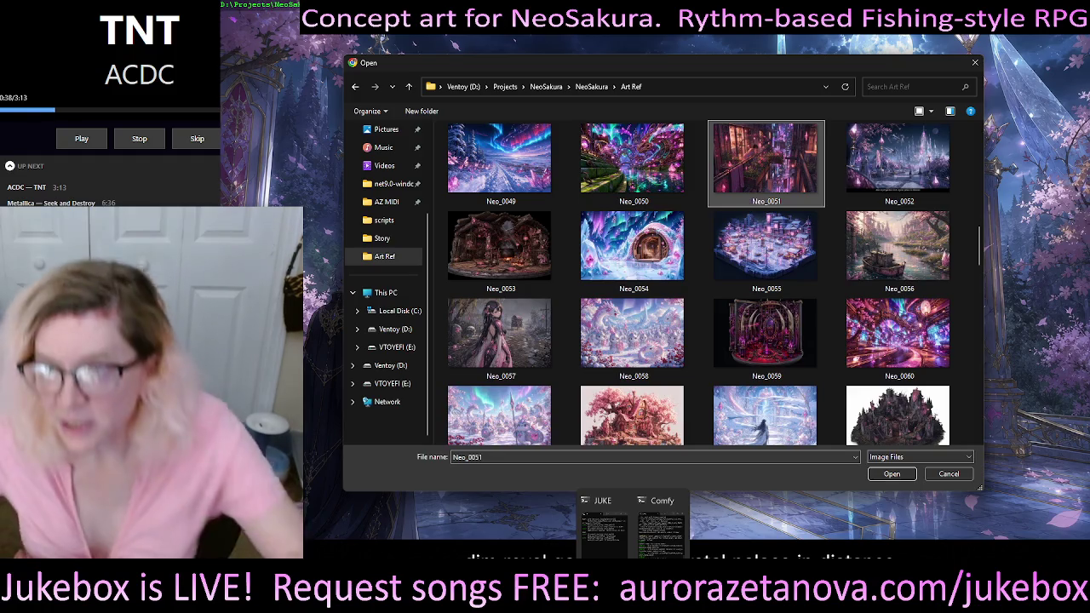
Step: Open Neo_0051 in Photos and maximize the neon flower-balcony alley artwork
double_click(809, 126)
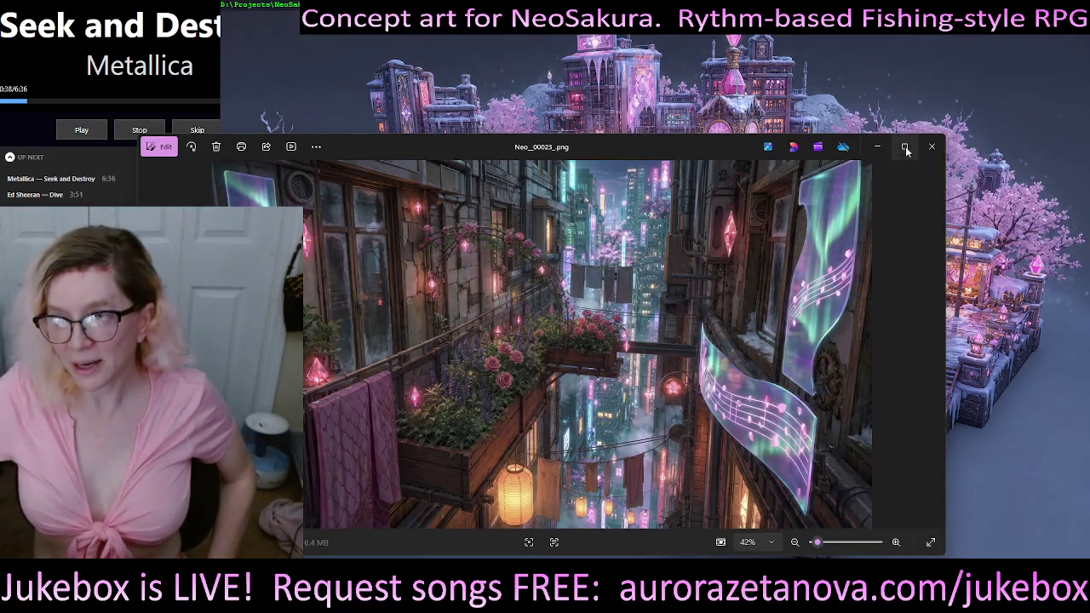
left_click(905, 147)
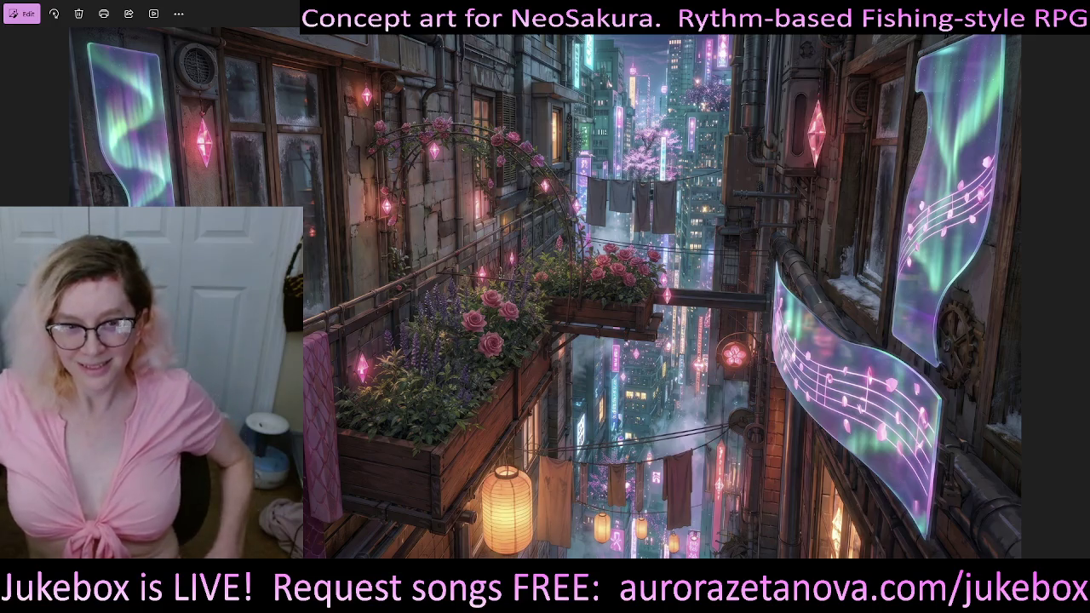